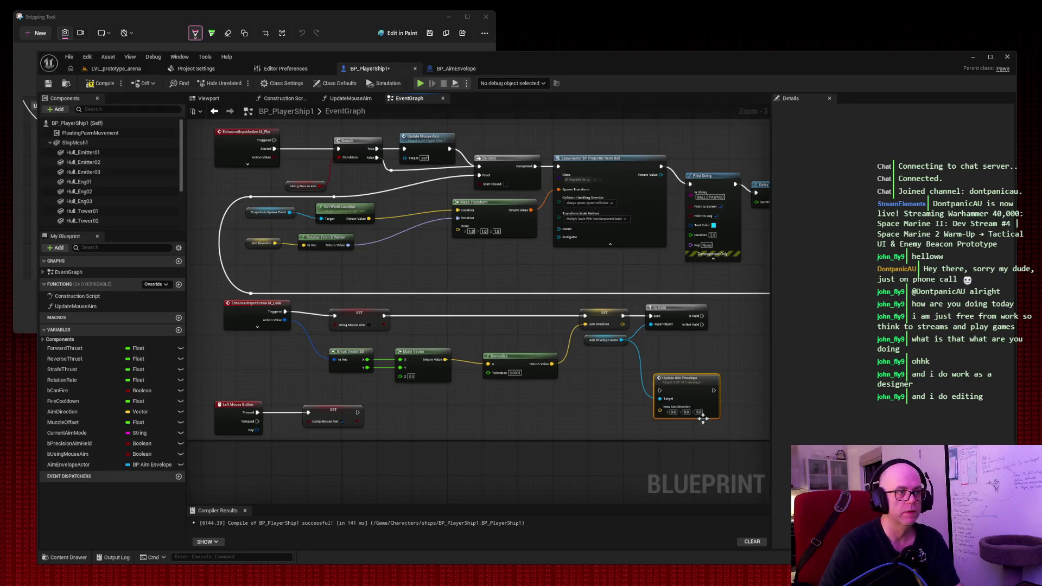
Step: Place an Update Aim Envelope call and wire an AimDirection getter into its New Aim Direction
left_click_drag(691, 364, 703, 356)
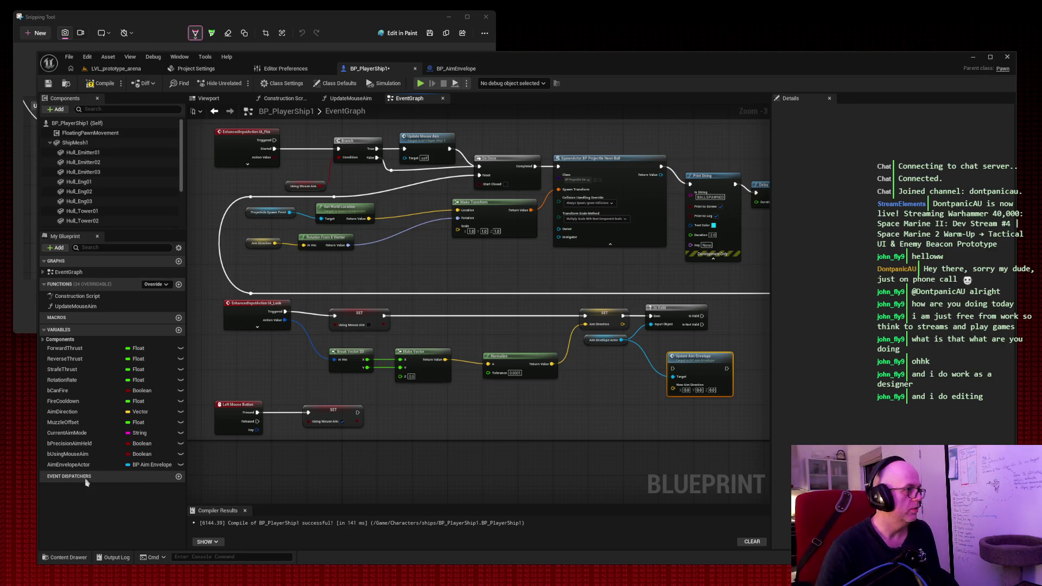
mouse_move(81, 413)
left_mouse_down()
mouse_move(542, 407)
mouse_move(589, 389)
left_mouse_up()
left_click(624, 401)
mouse_move(673, 389)
left_mouse_down()
mouse_move(616, 383)
mouse_move(620, 360)
left_mouse_up()
left_click_drag(690, 360, 733, 346)
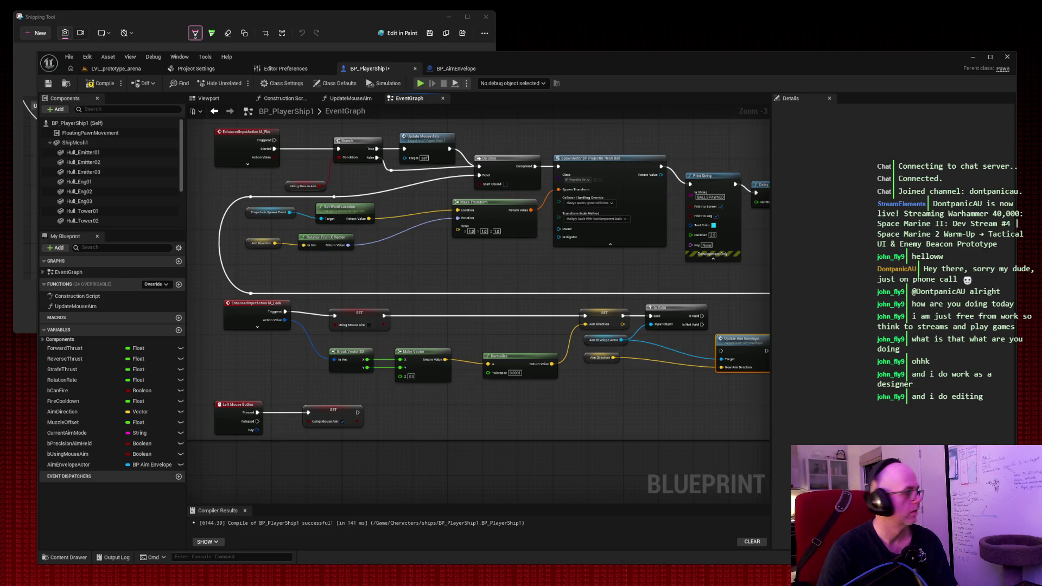
Step: Compile the BP_PlayerShip1 blueprint
key("super+shift+s")
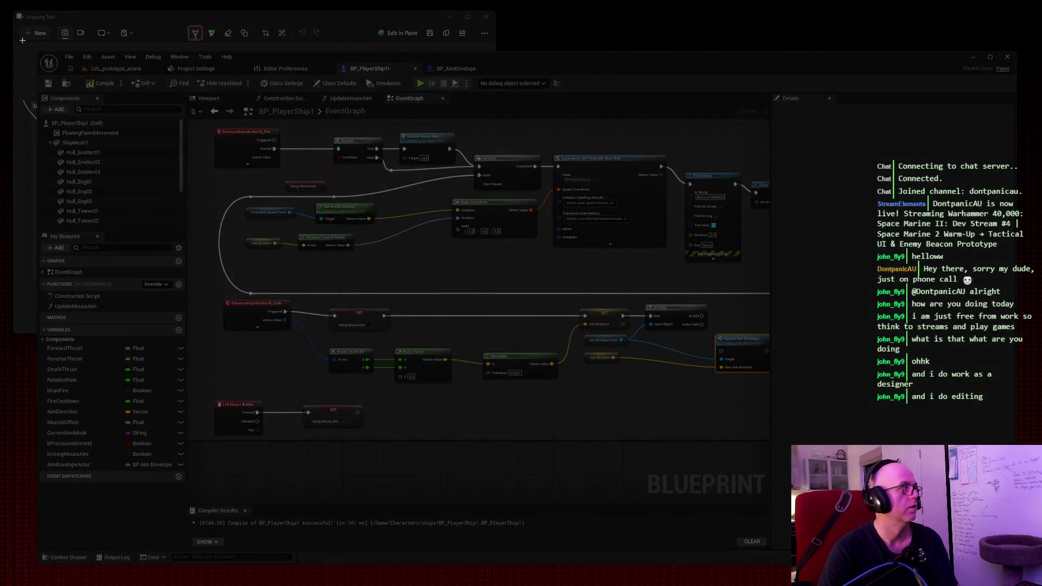
left_click(22, 40)
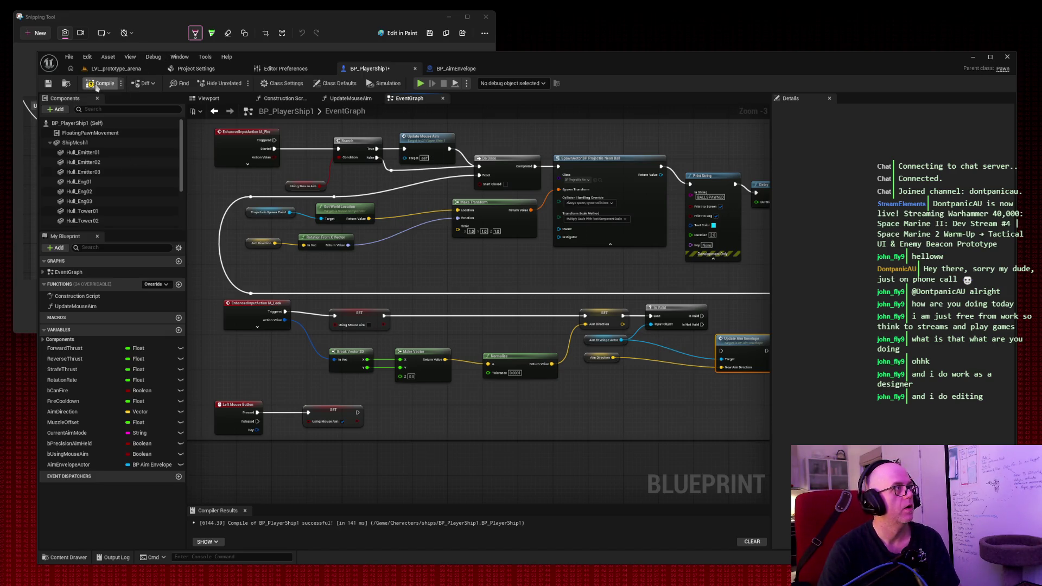
left_click(49, 84)
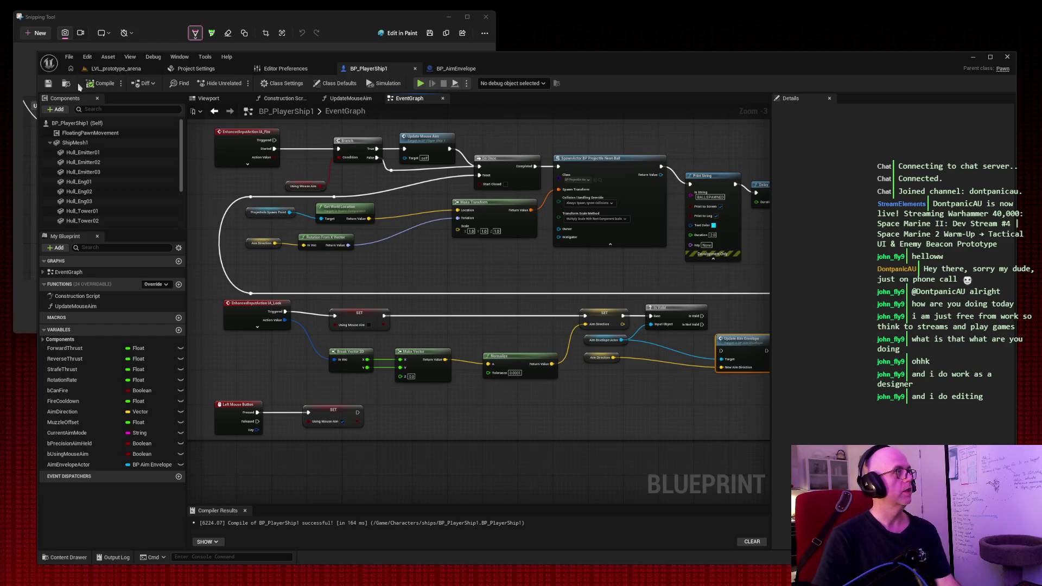
Step: Play LVL_prototype_arena, snip the running game view, and return to BP_PlayerShip1's graph
left_click(115, 70)
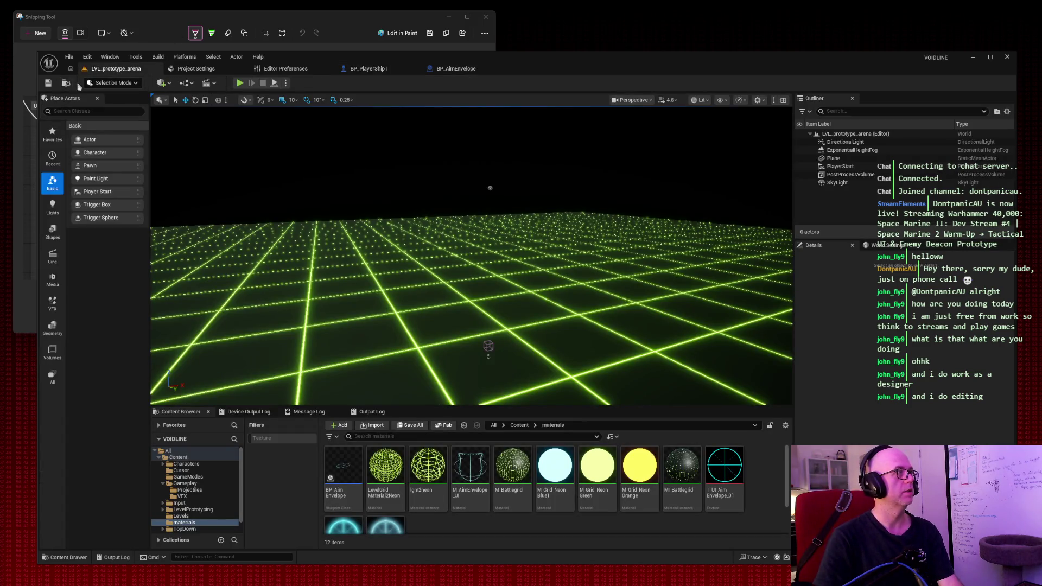
left_click(240, 83)
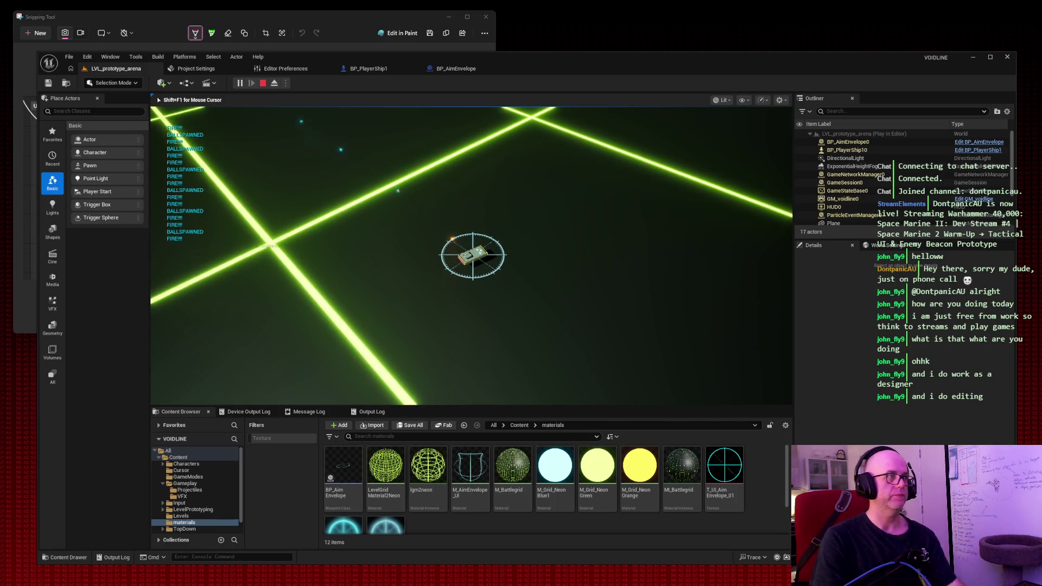
key("super+shift+s")
mouse_move(151, 107)
left_mouse_down()
mouse_move(377, 221)
mouse_move(723, 353)
mouse_move(640, 367)
left_mouse_up()
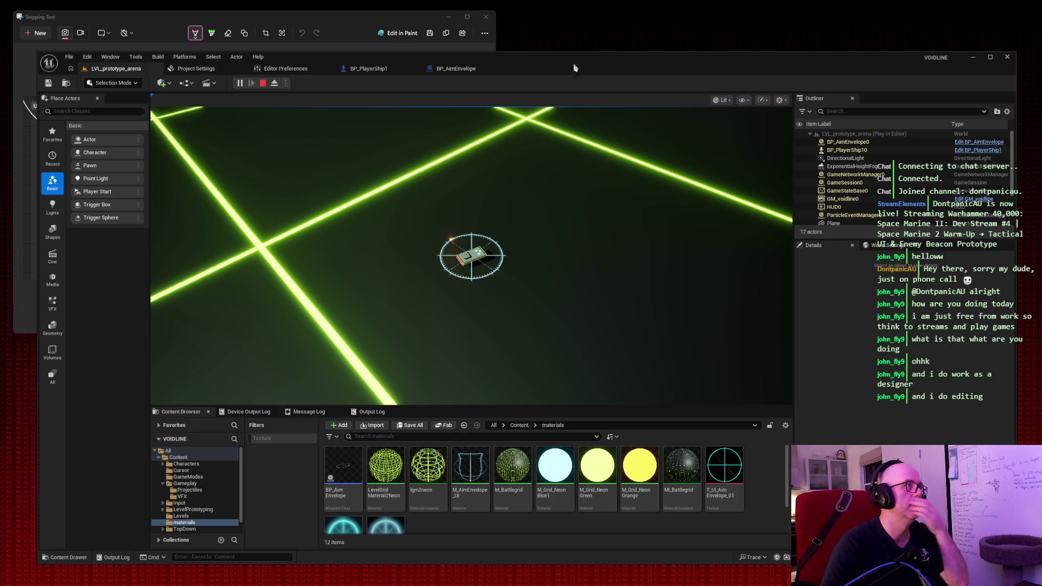
left_click(374, 71)
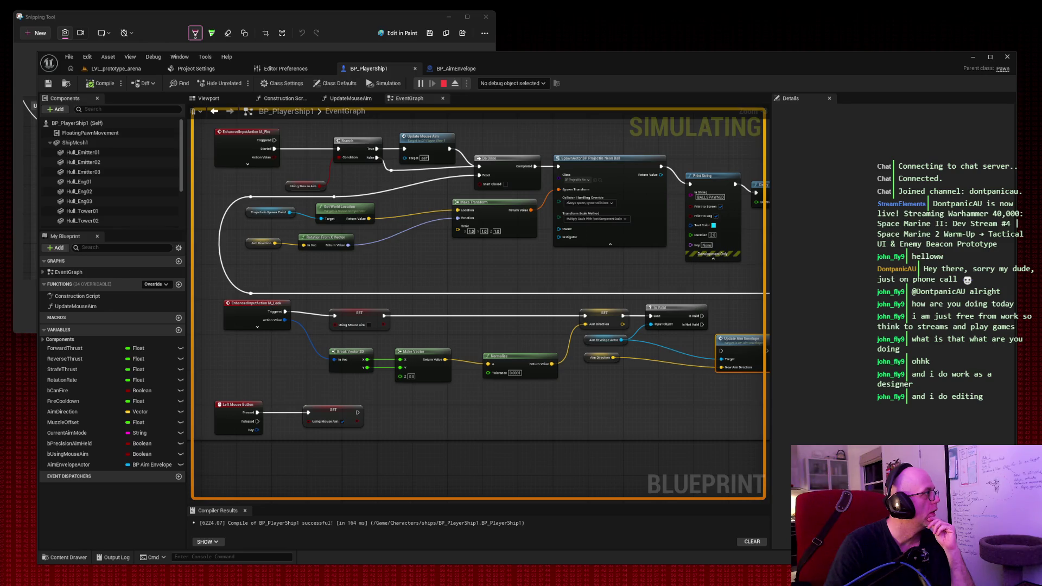
Step: Delete the Left Mouse Button event and its SET node, then stop the arena play session
left_click_drag(212, 398, 334, 437)
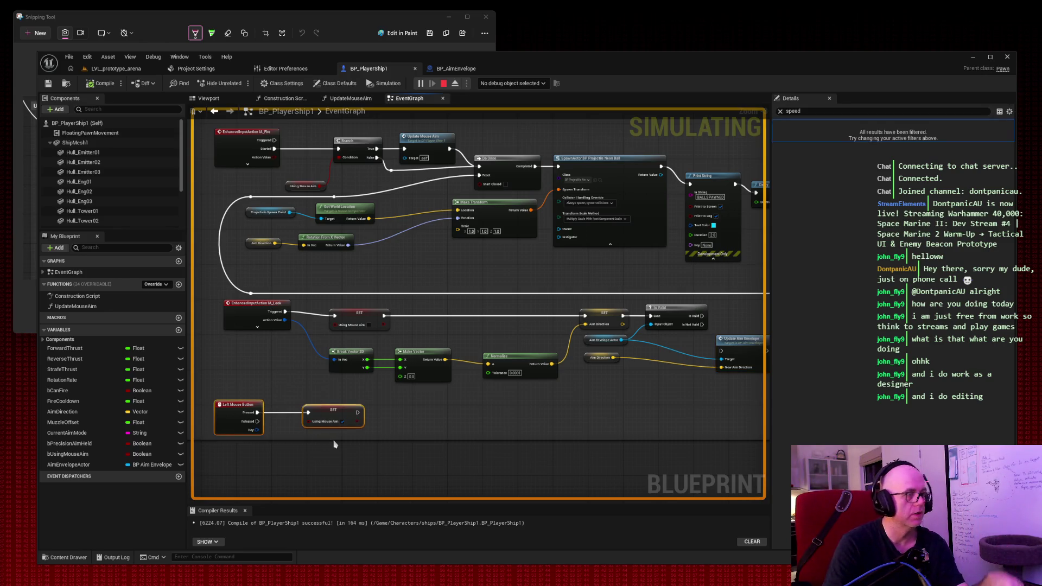
key("Delete")
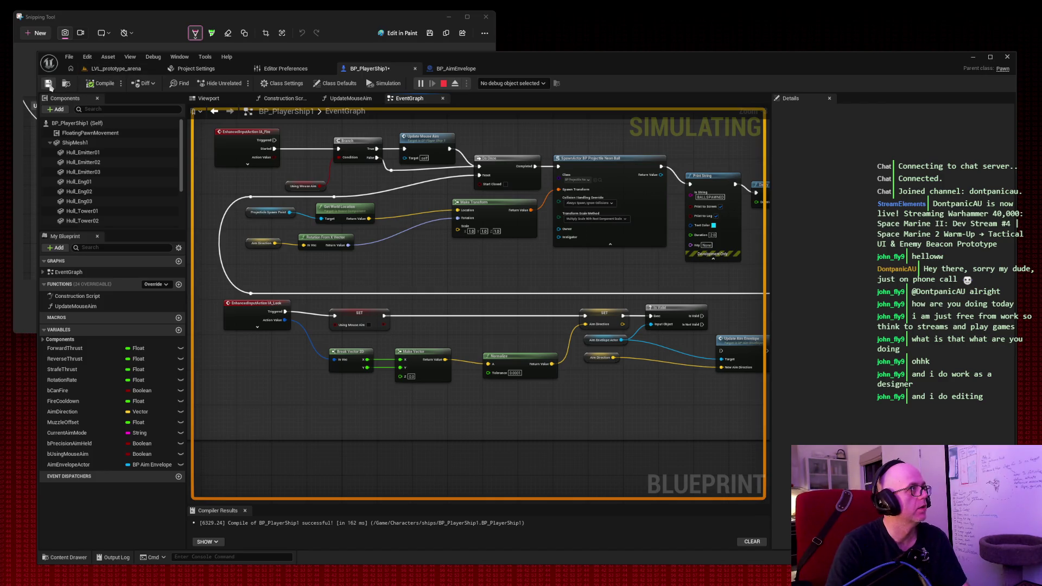
left_click(116, 68)
left_click(262, 82)
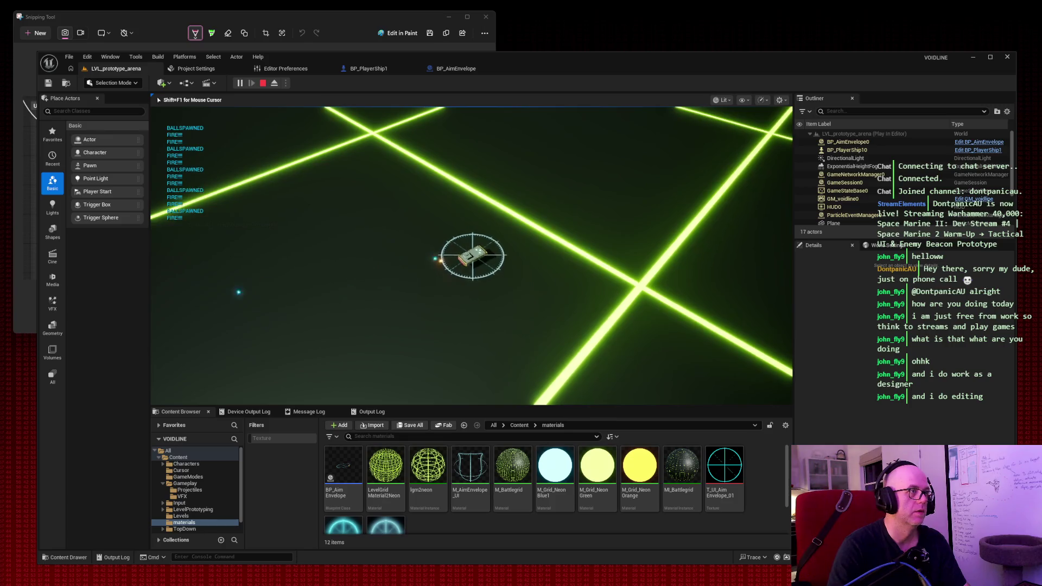
key("Escape")
left_click(368, 68)
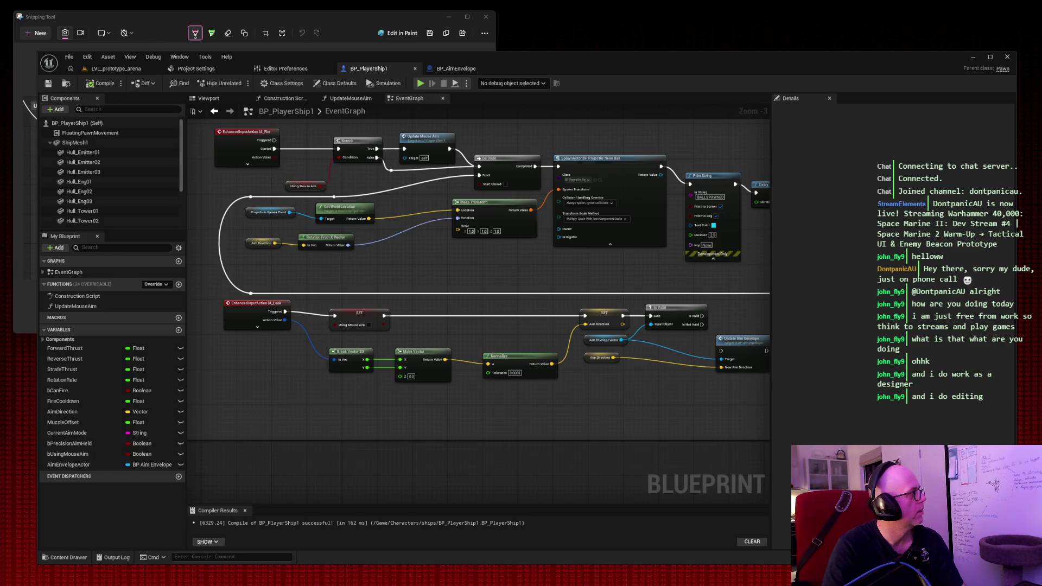
Step: Add a Get Mouse X node via a 'mouse x' search below the look chain
right_click(219, 401)
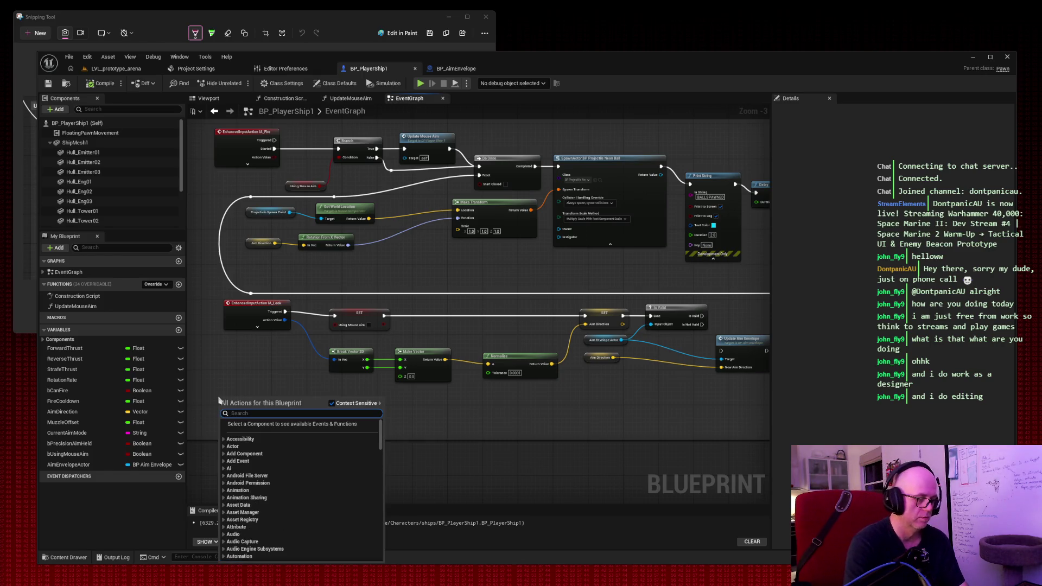
type("mouse x")
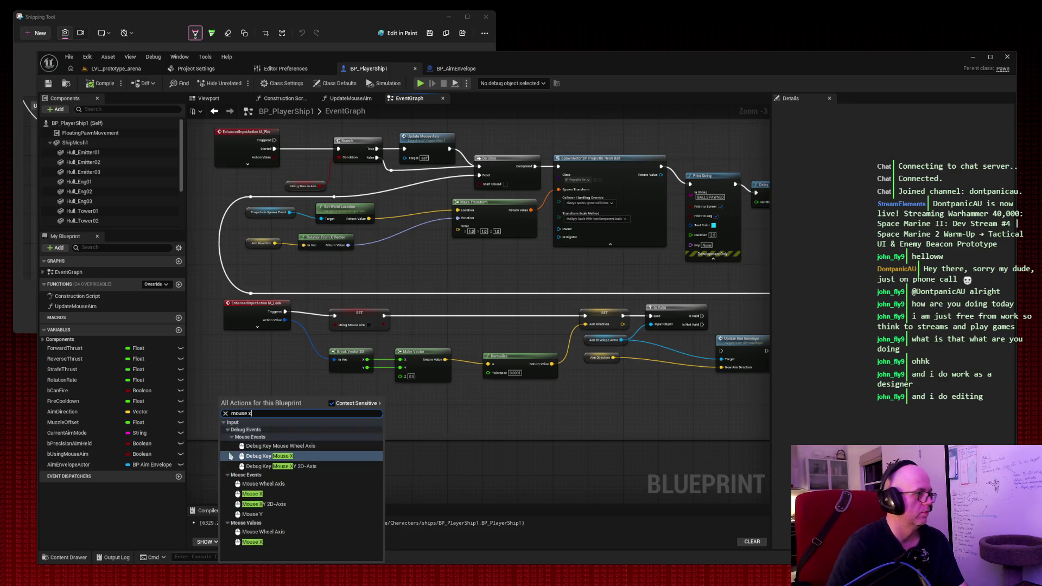
left_click(252, 542)
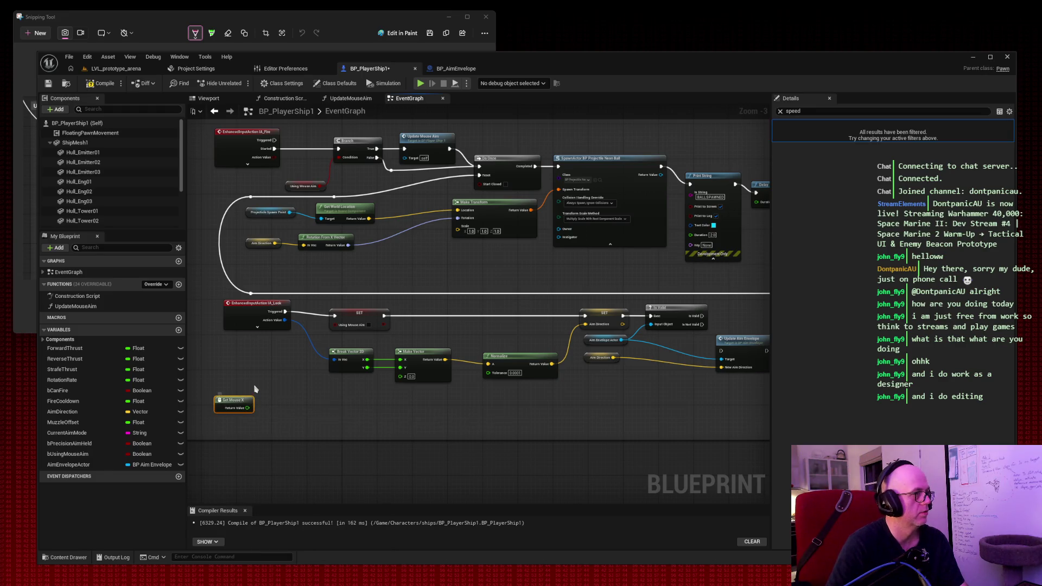
Step: Add a Get Mouse Y node and stack it just beneath Get Mouse X
right_click(255, 388)
type("get mouse")
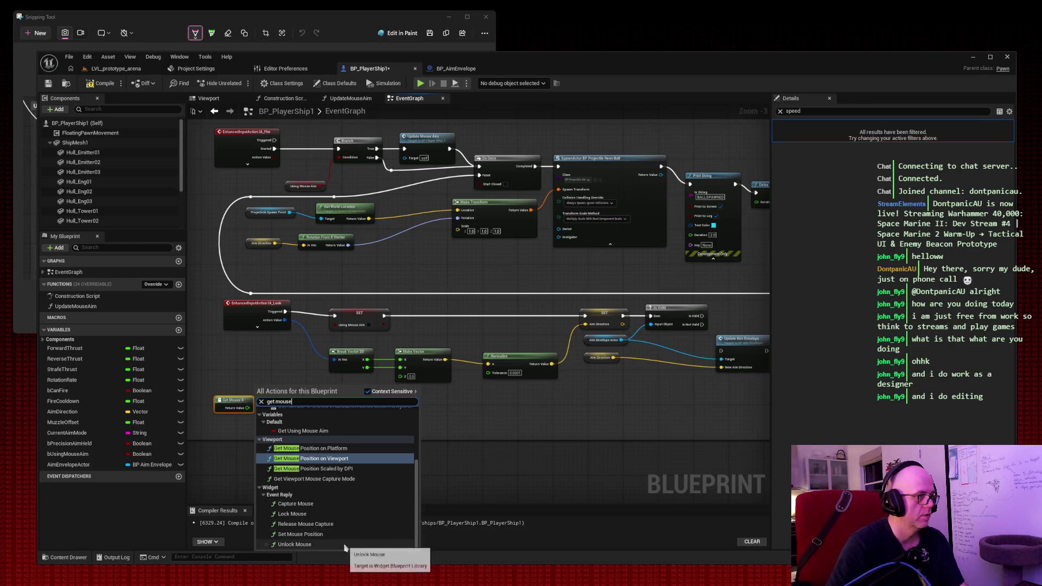
scroll(341, 510, "up", 3)
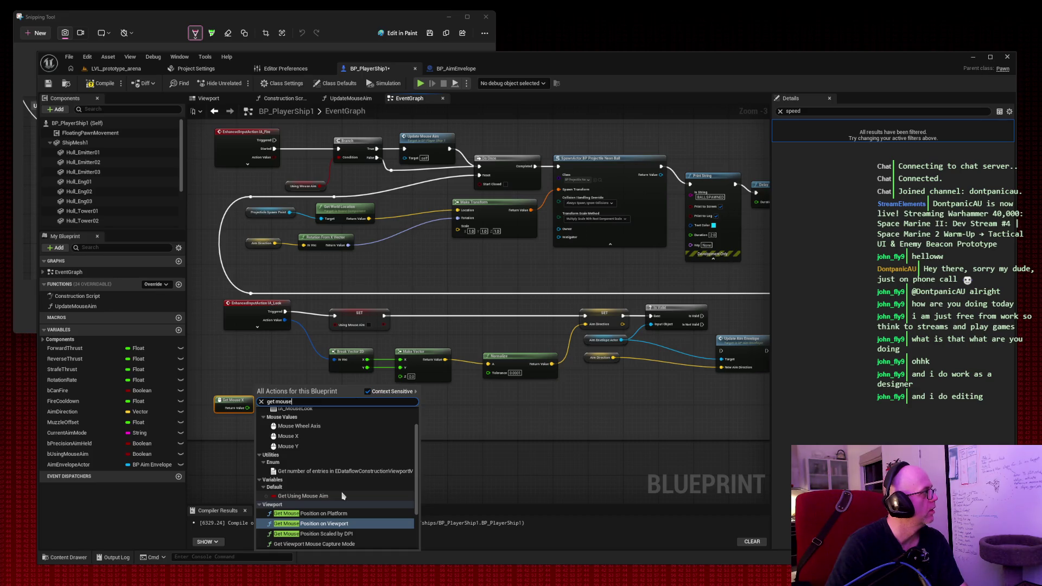
left_click(416, 425)
right_click(226, 432)
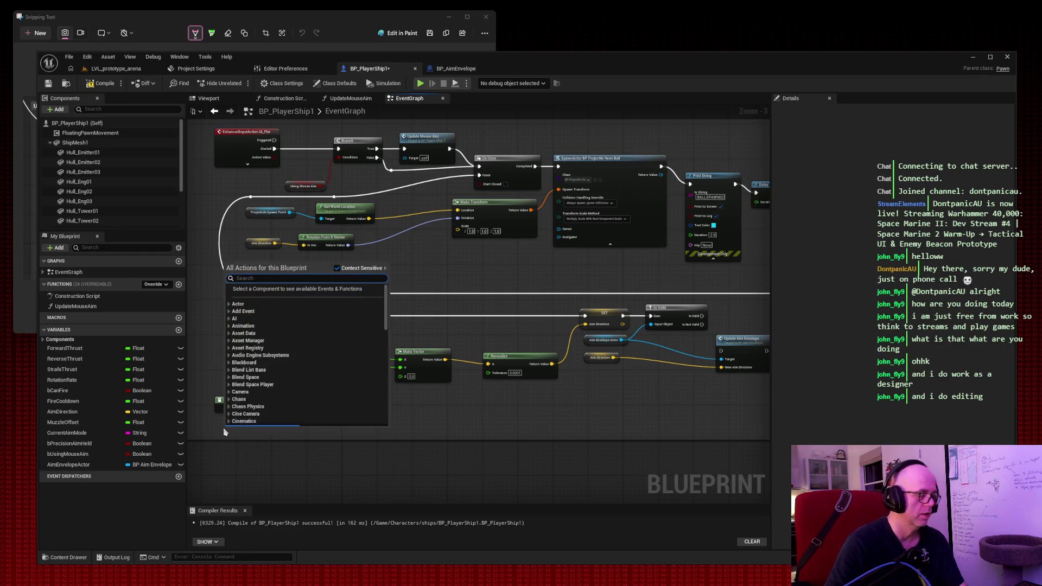
type("get mouse y")
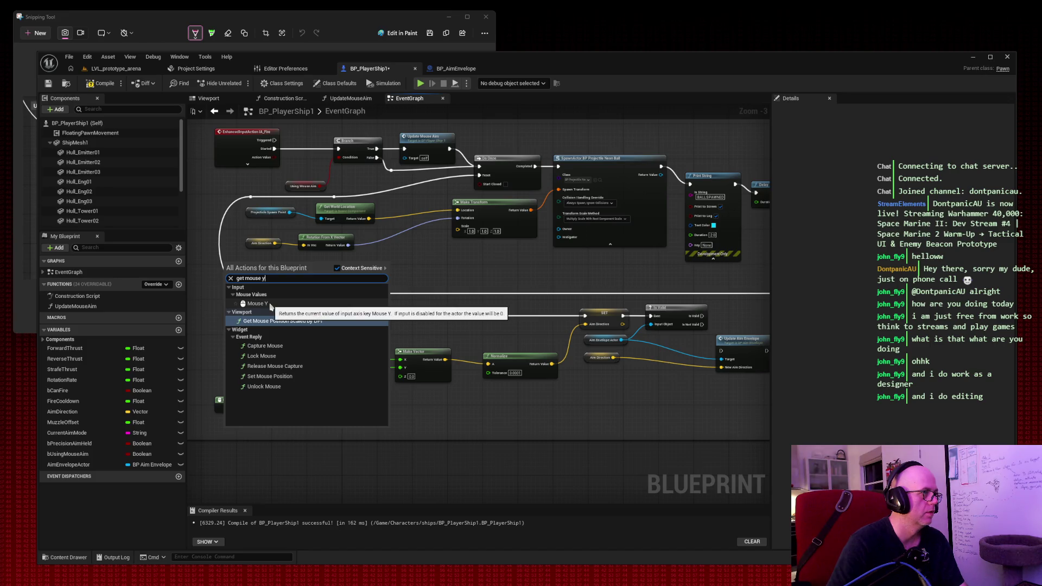
left_click(269, 304)
left_click_drag(240, 397, 244, 379)
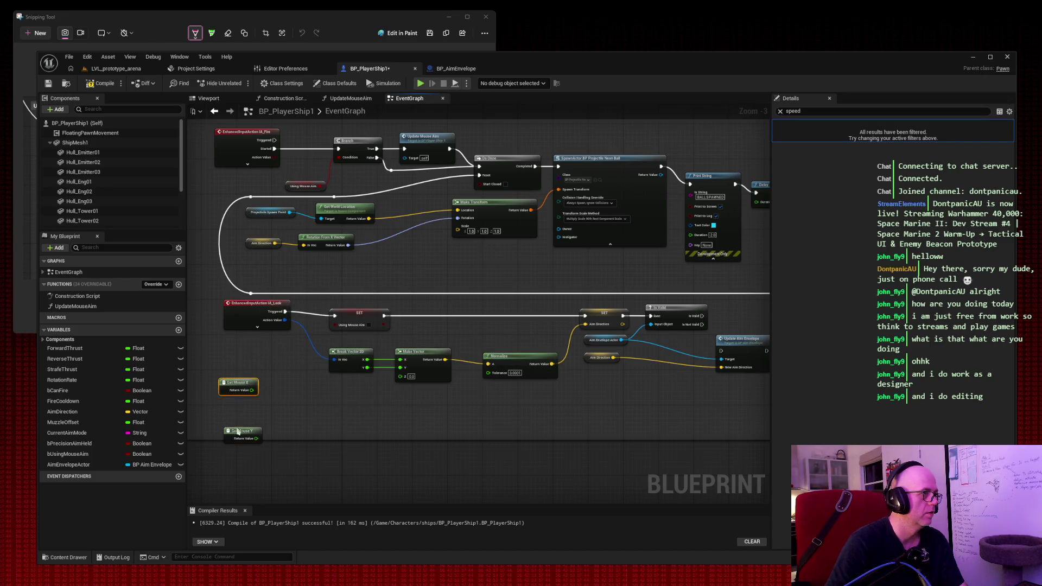
left_click_drag(239, 435, 235, 409)
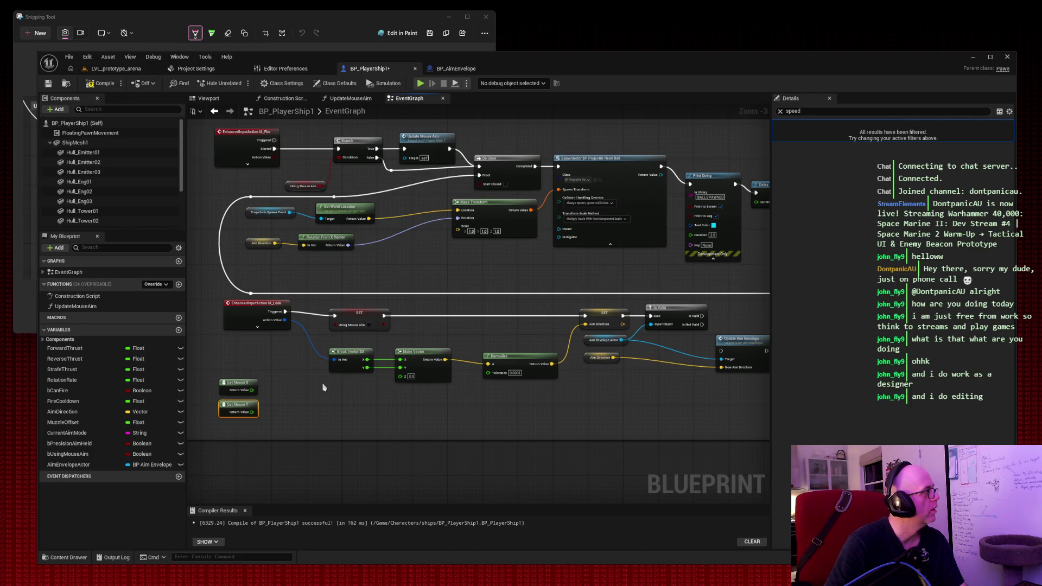
Step: Search 'set using' from Get Mouse X's value, then cancel without adding a node
left_click_drag(252, 390, 342, 409)
type("set using")
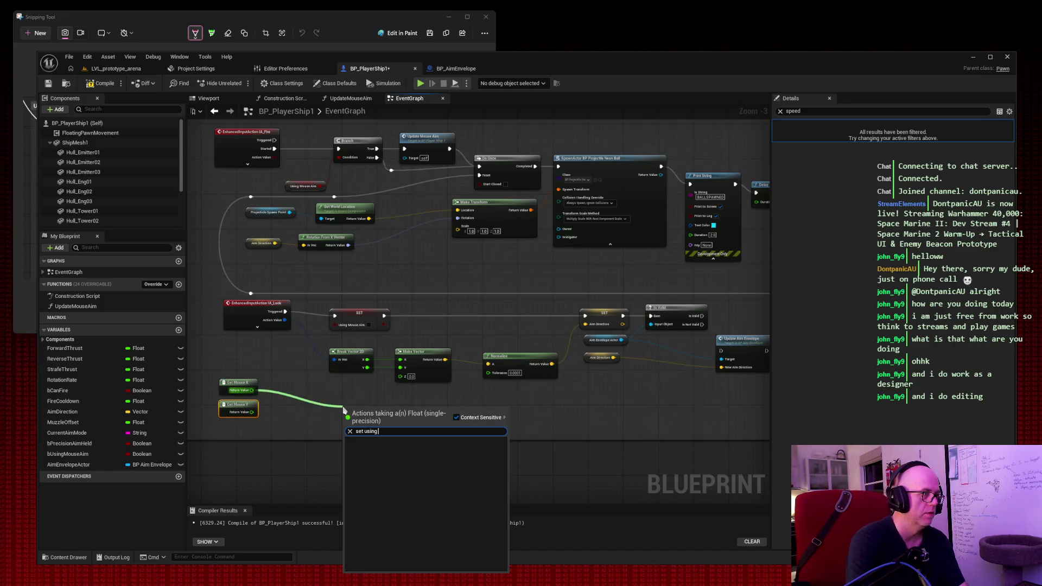
key("ctrl+a")
type("usin")
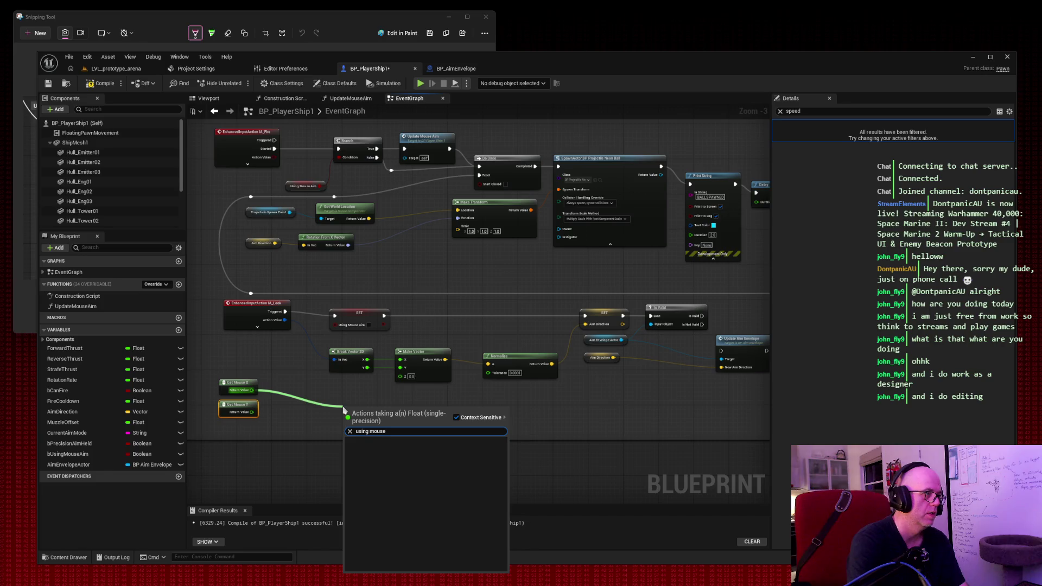
key("BackSpace")
key("BackSpace")
key("BackSpace")
left_click(298, 428)
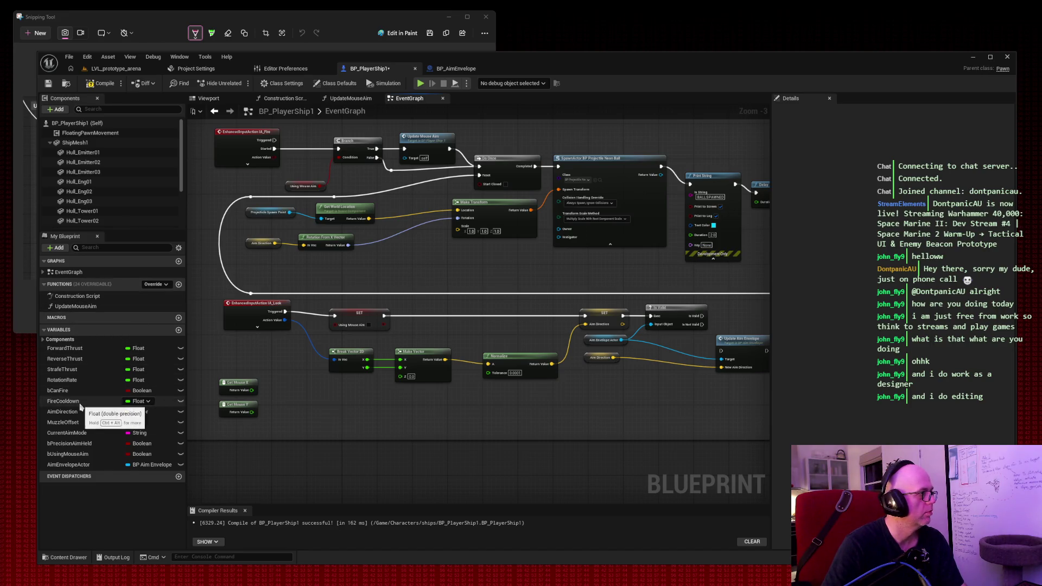
Step: Add a SET Using Mouse Aim node, checked true, beside the Get Mouse X/Y nodes
left_click(122, 452)
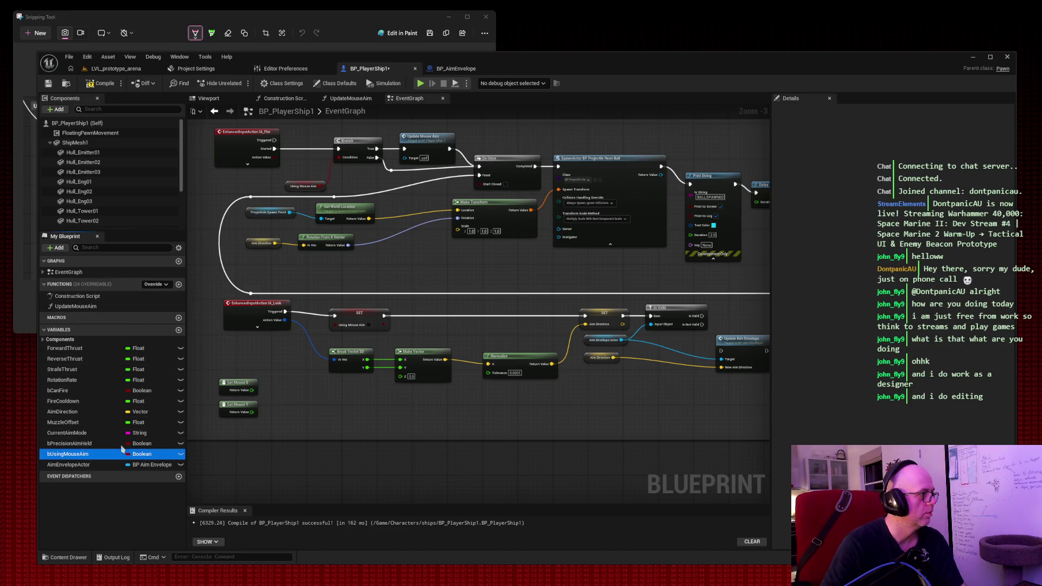
left_click_drag(122, 454, 305, 398)
left_click(324, 426)
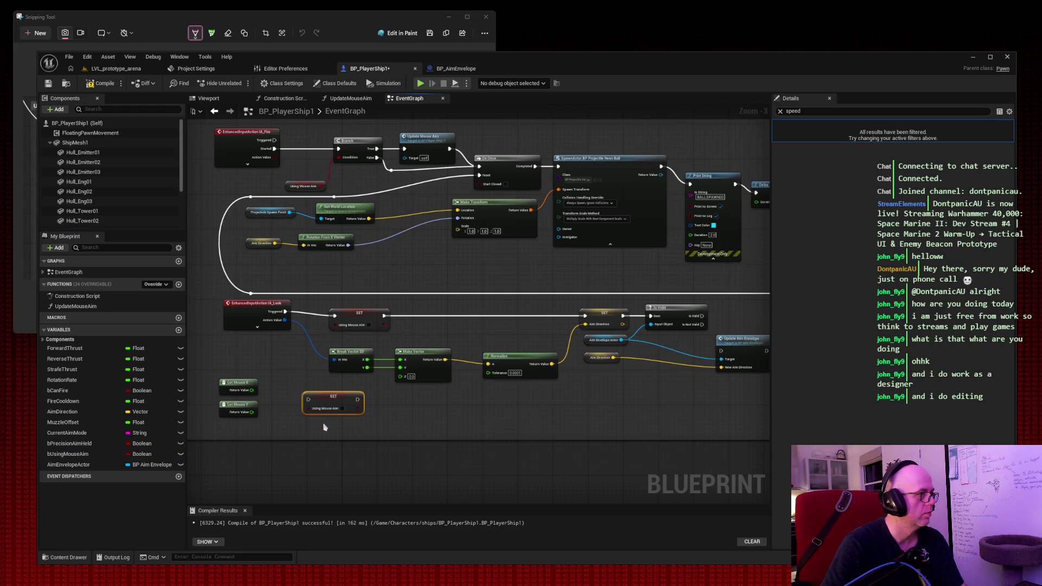
left_click(342, 408)
mouse_move(251, 390)
left_mouse_down()
mouse_move(310, 401)
mouse_move(318, 389)
left_mouse_up()
key("Escape")
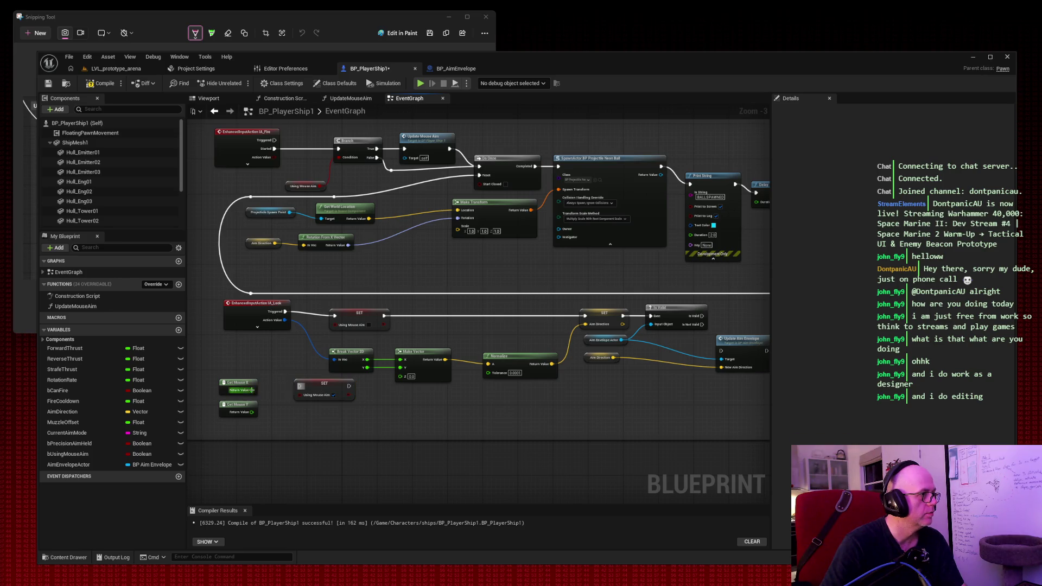
mouse_move(252, 391)
left_mouse_down()
mouse_move(307, 399)
mouse_move(276, 388)
mouse_move(300, 386)
left_mouse_up()
key("Escape")
key("Escape")
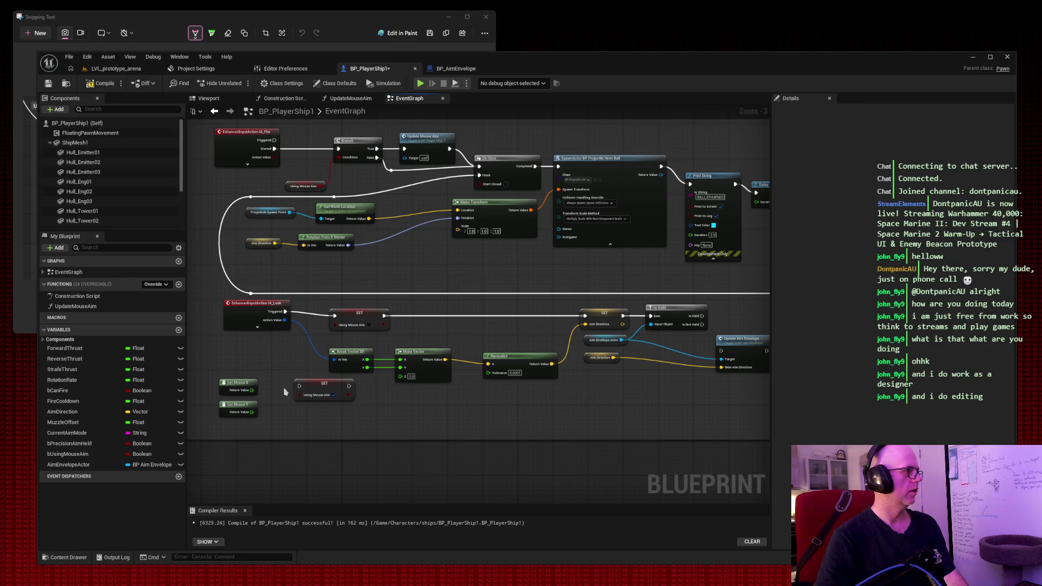
Step: Remove Get Mouse X, Get Mouse Y and the setter, then paste them back
left_click_drag(219, 360, 303, 423)
key("Delete")
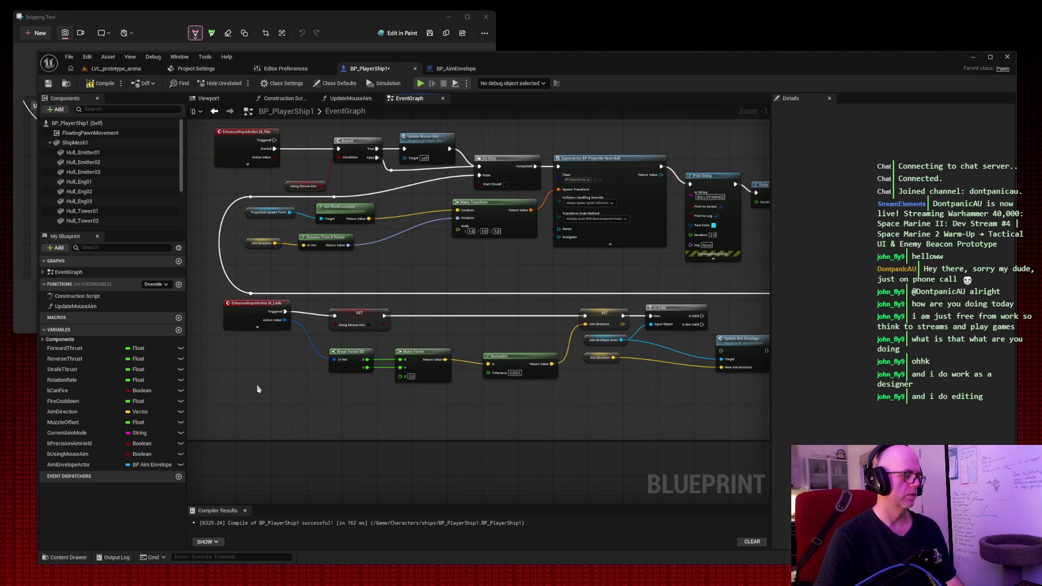
key("ctrl+v")
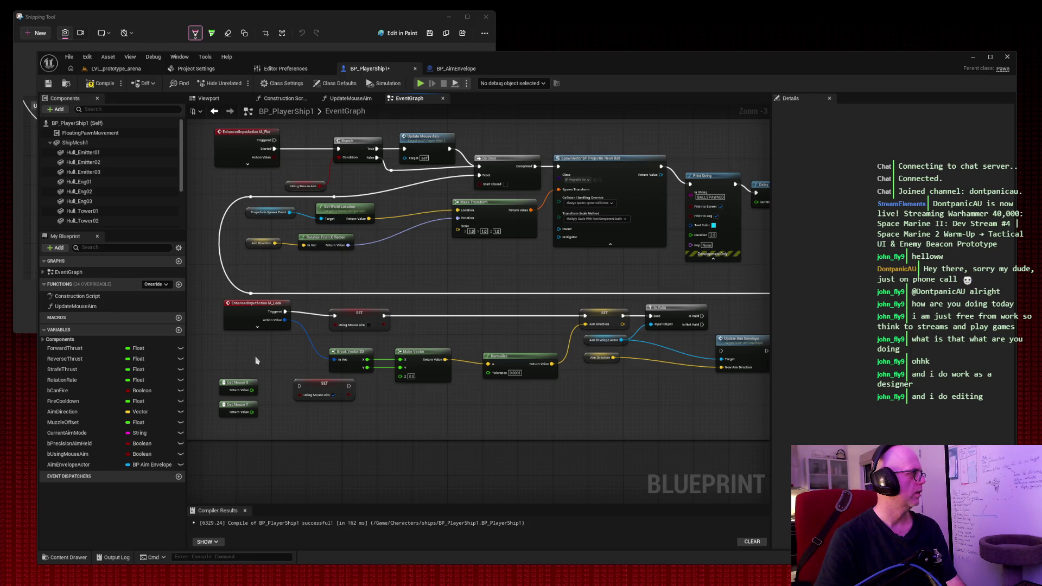
Step: Add an ABS node after Get Mouse X and another after Get Mouse Y, aligned beside them
left_click_drag(251, 390, 308, 414)
type("abs")
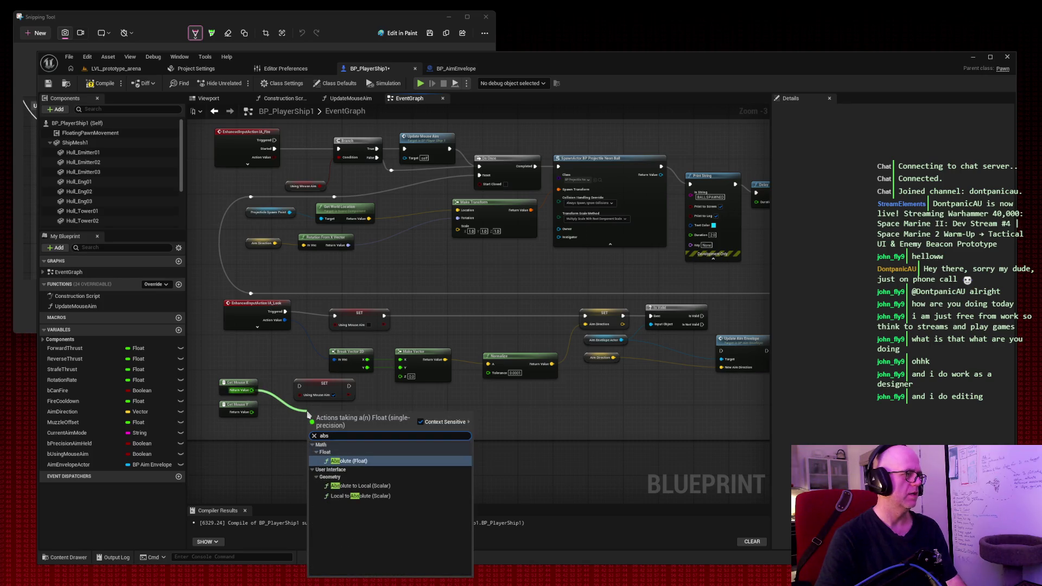
left_click(352, 461)
left_click_drag(252, 412, 298, 431)
type("abs")
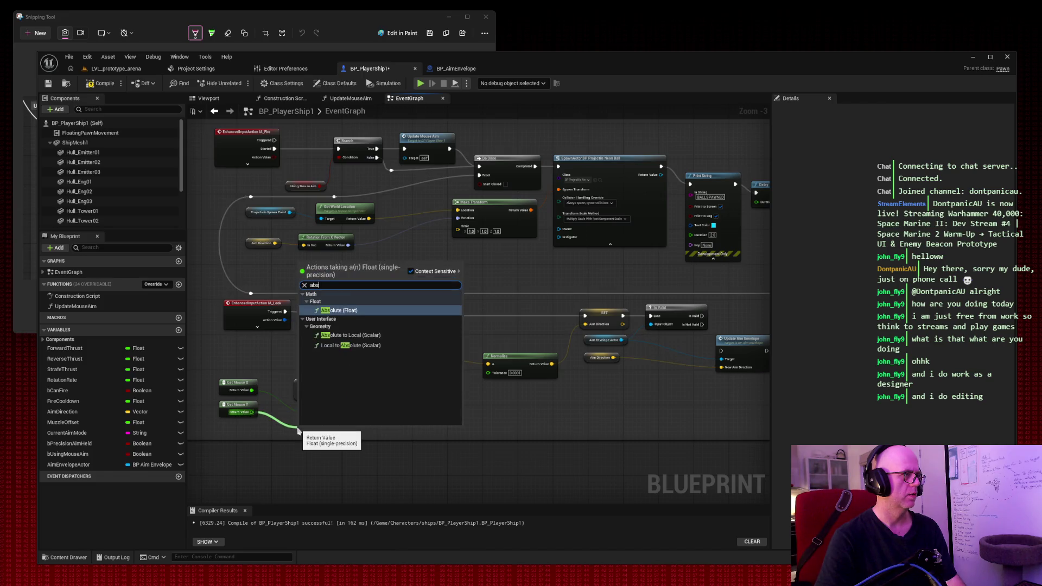
left_click(380, 345)
left_click_drag(324, 387, 421, 409)
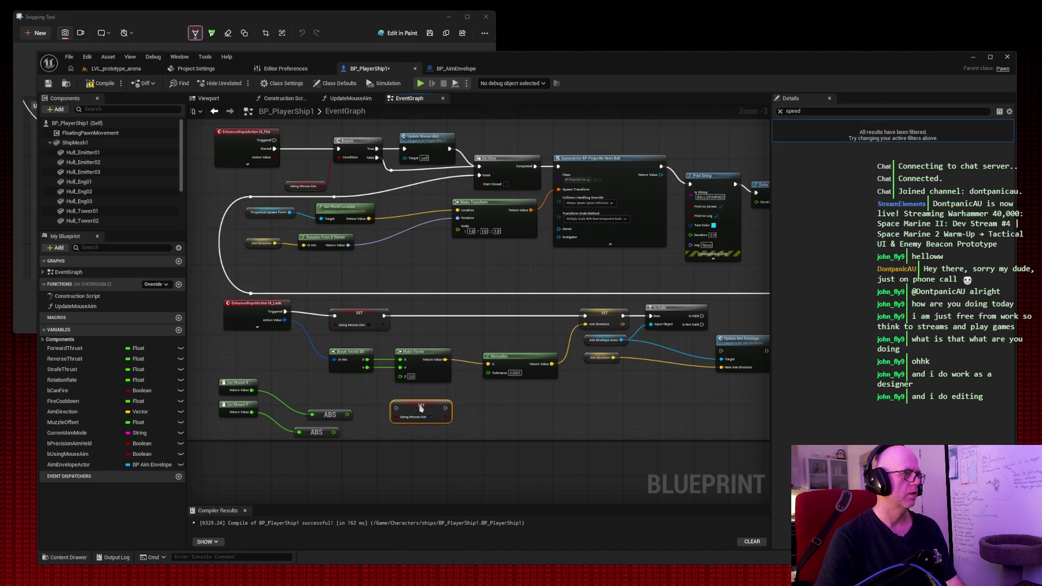
left_click_drag(336, 415, 302, 389)
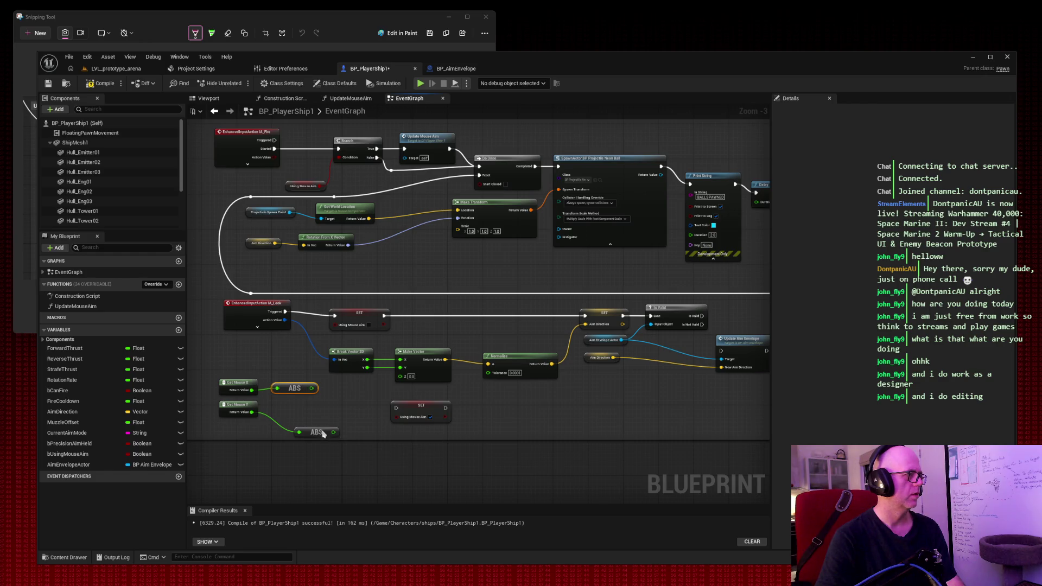
left_click_drag(325, 435, 298, 414)
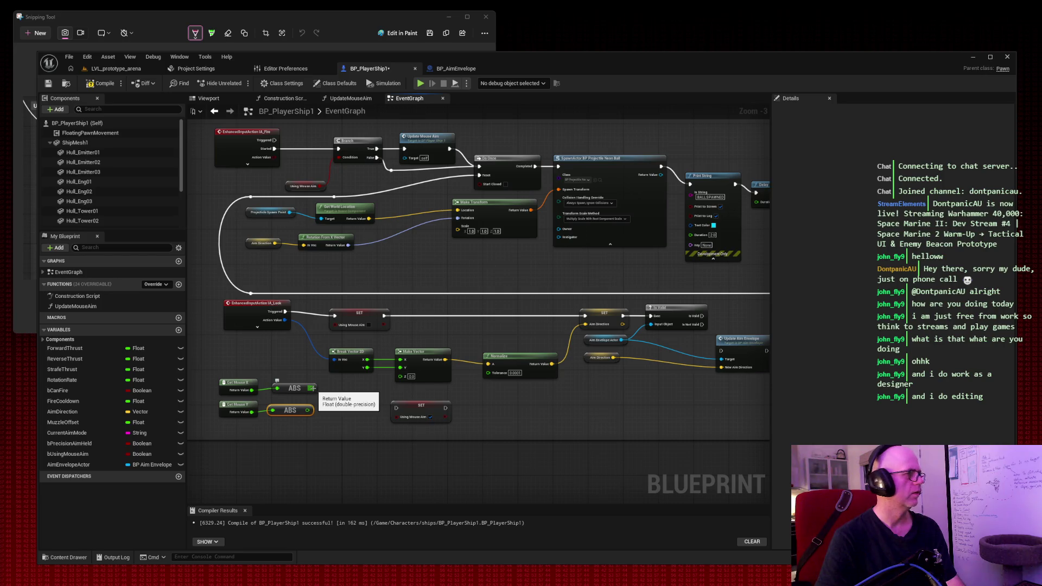
Step: Try searches such as 'constant' from the upper ABS output, adding no node
left_click_drag(312, 388, 395, 406)
left_click(366, 399)
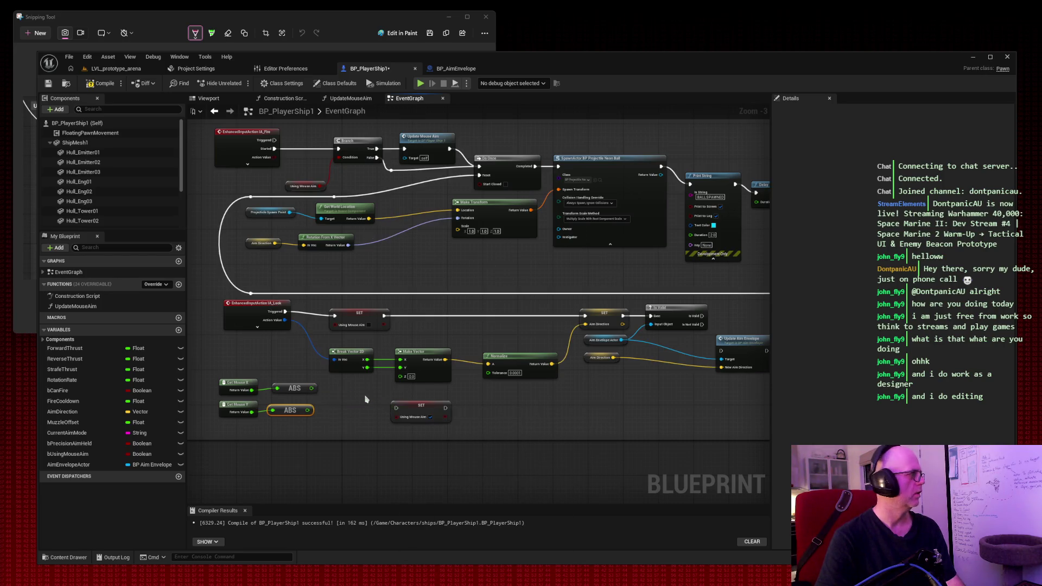
left_click_drag(312, 388, 335, 390)
type("constant")
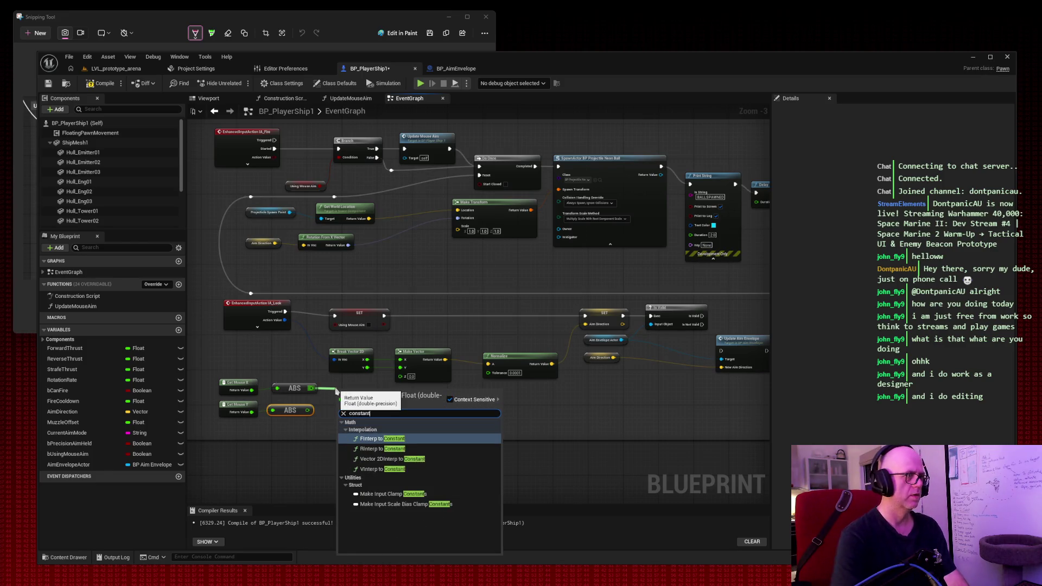
left_click(298, 453)
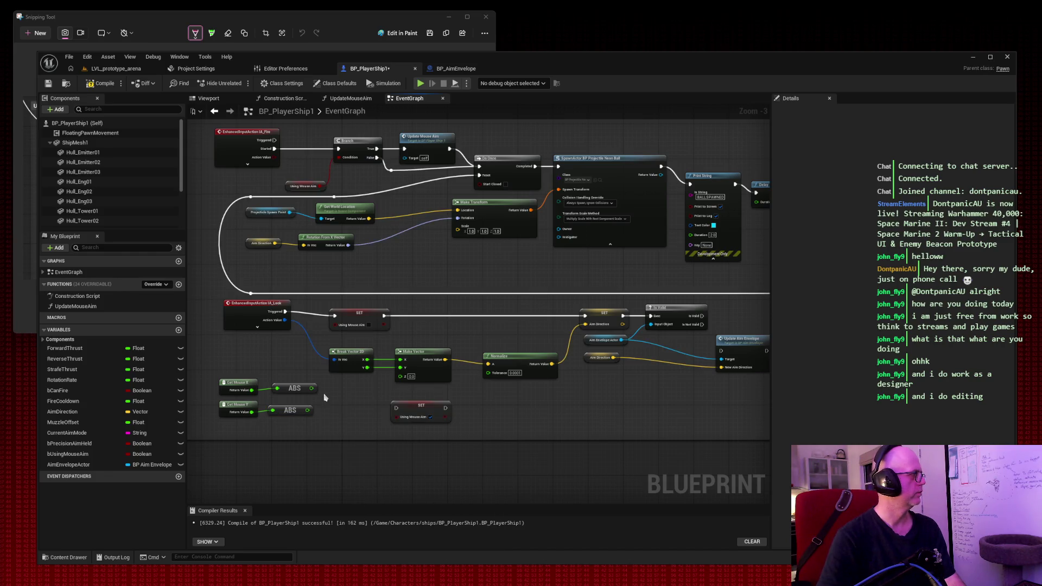
left_click(30, 35)
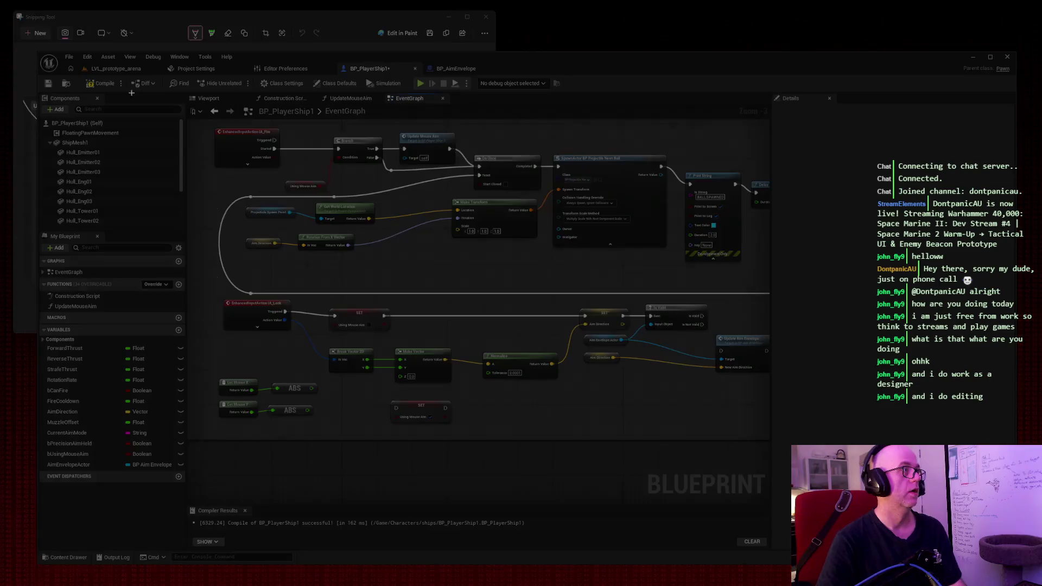
key("Escape")
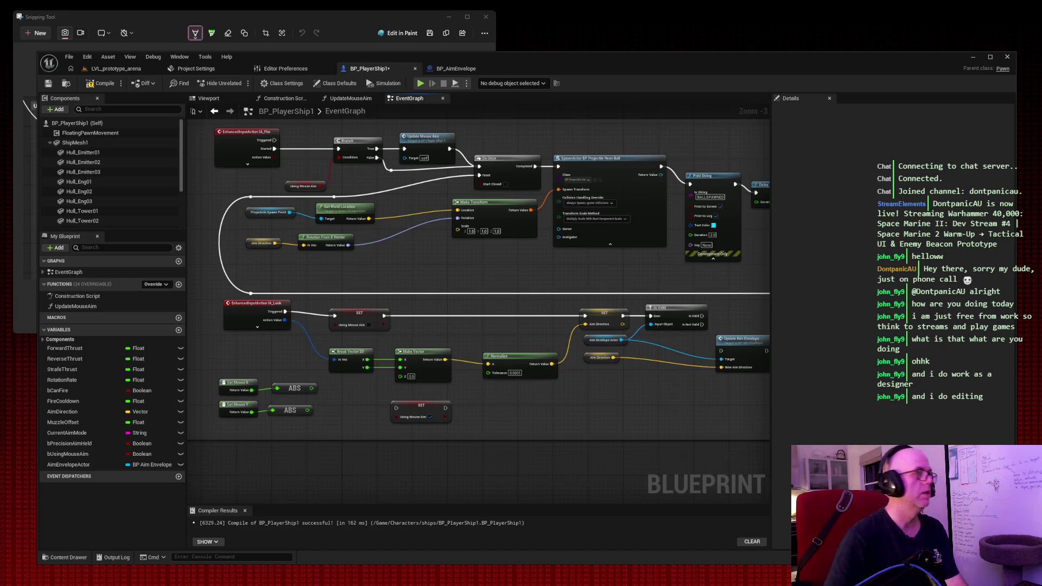
Step: Save the BP_PlayerShip1 blueprint
left_click(110, 69)
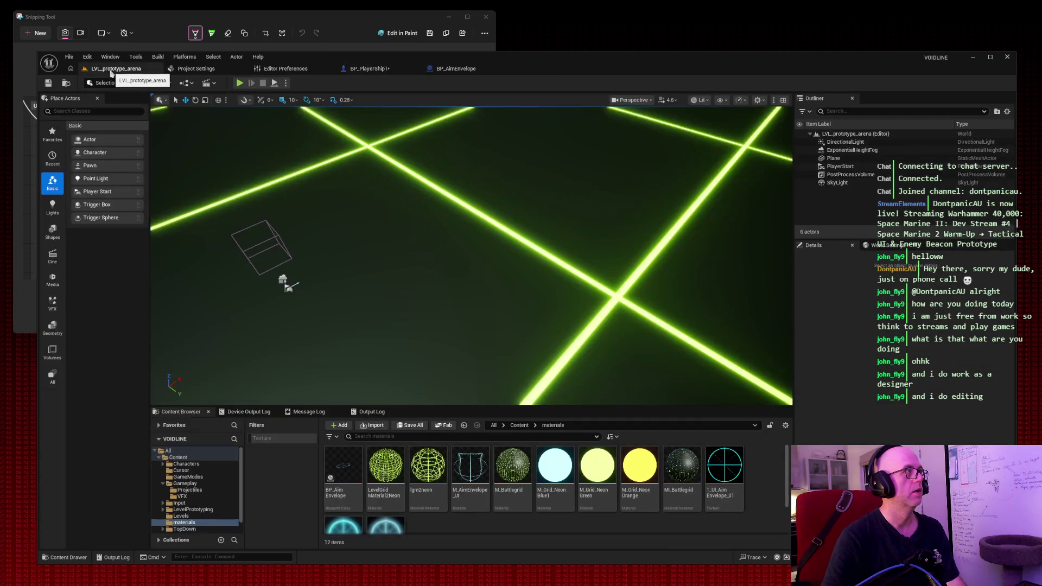
left_click(369, 68)
left_click(49, 83)
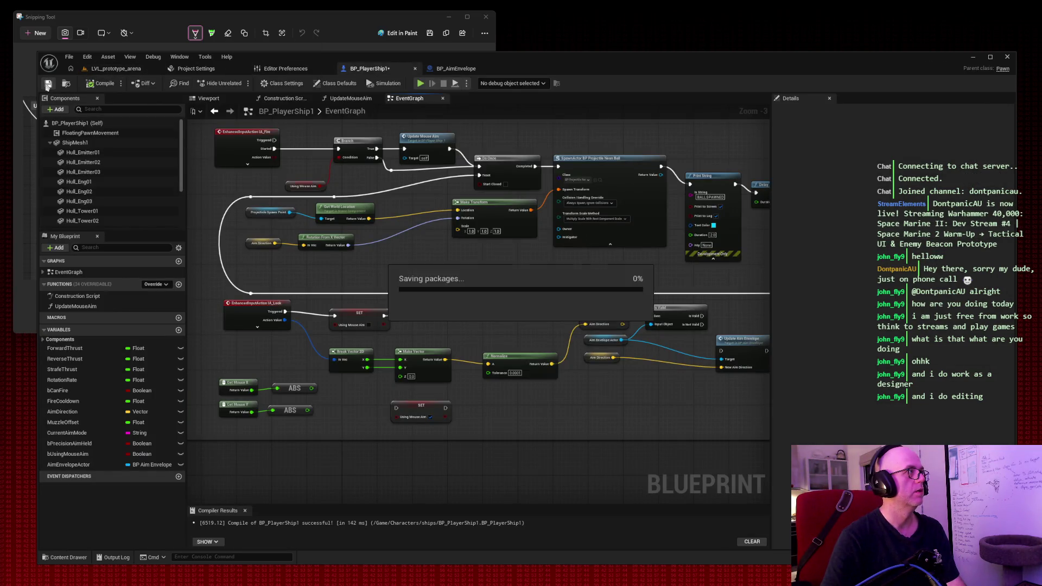
Step: Play LVL_prototype_arena, fly the ship forward, stop, and return to BP_PlayerShip1's graph
left_click(111, 69)
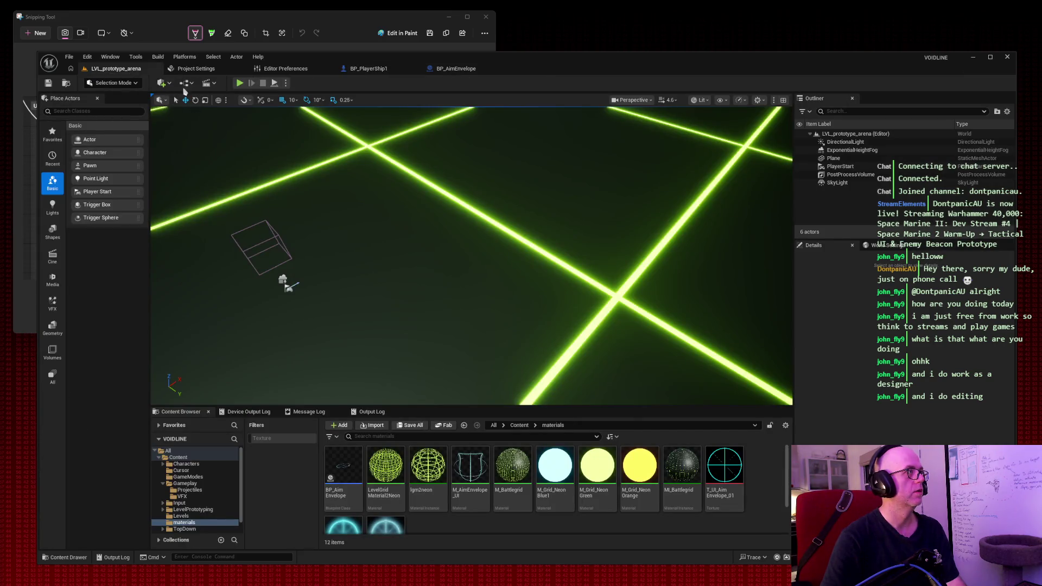
left_click(238, 83)
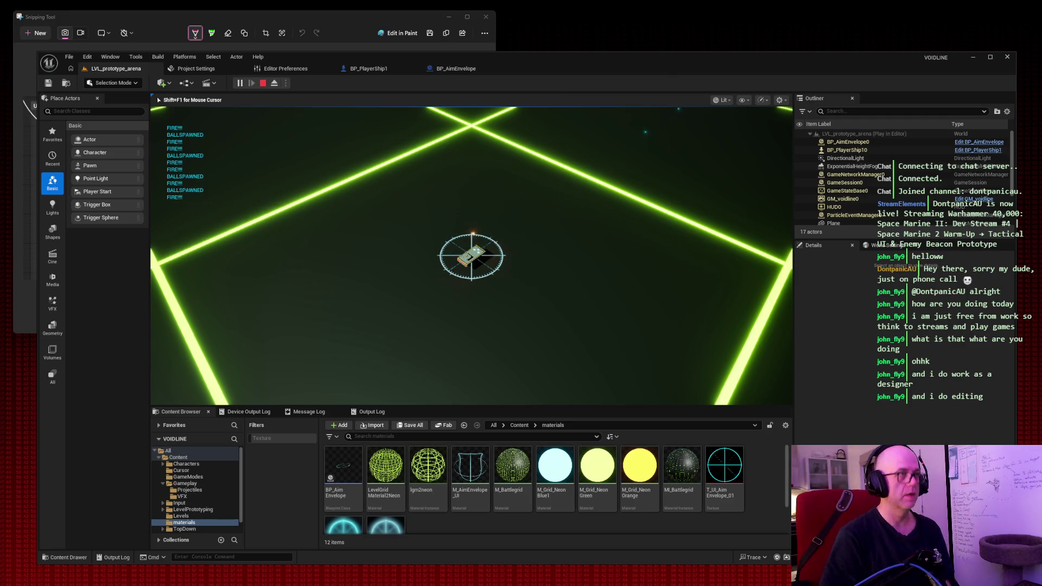
key("w")
key("w")
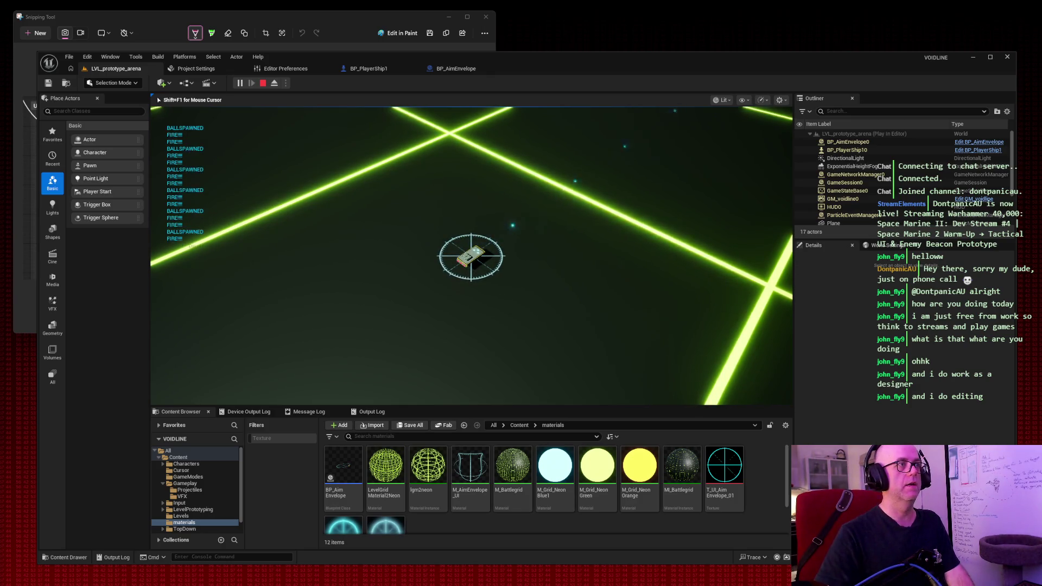
key("Escape")
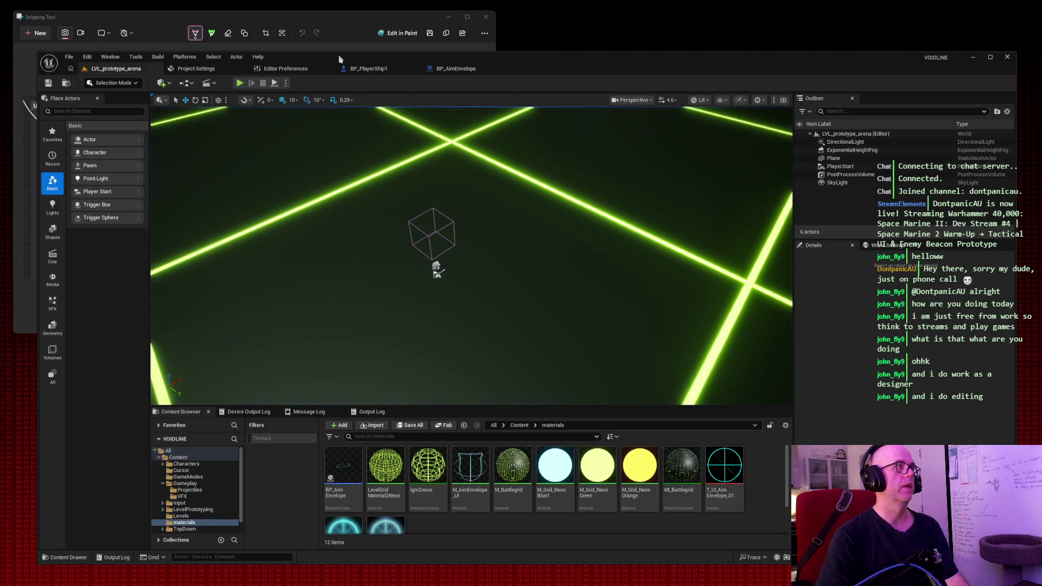
left_click(376, 68)
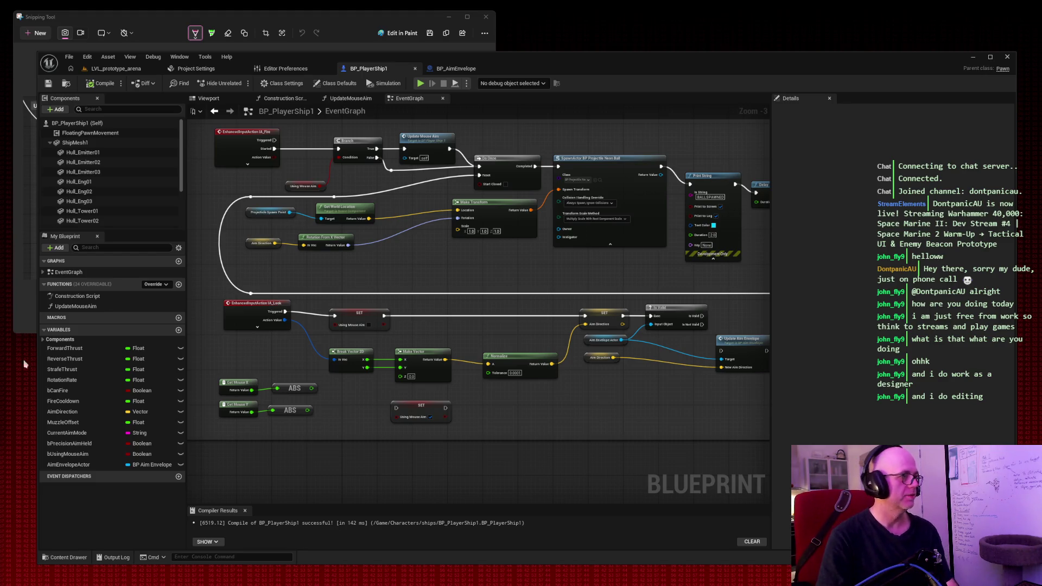
Step: Delete the Get Mouse X/Y, both ABS nodes and the stray SET node
left_click_drag(224, 371, 296, 415)
key("Delete")
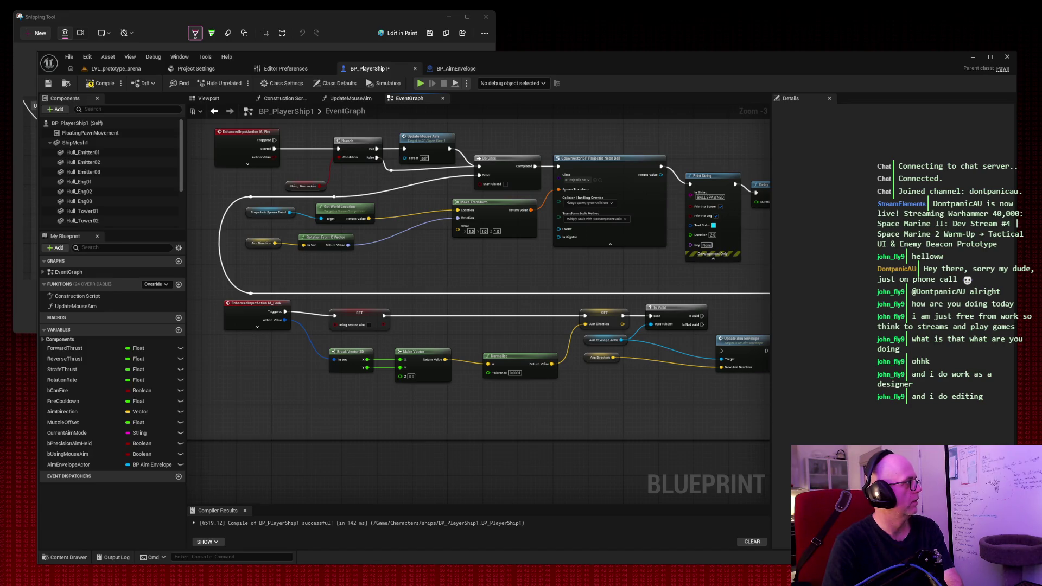
Step: Add a Left Mouse Button event to the graph via a 'button' search
right_click(238, 395)
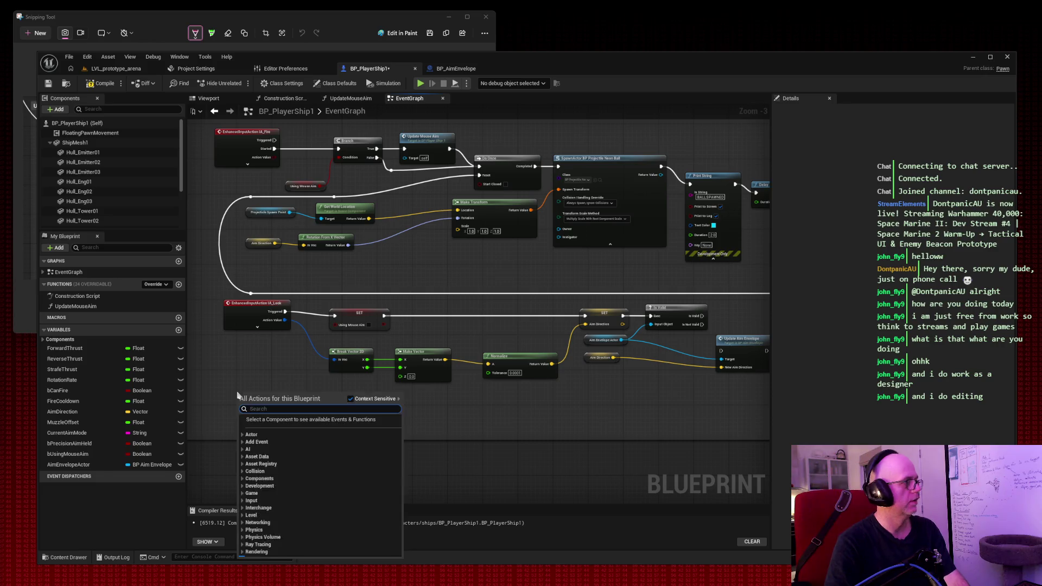
type("mouse m")
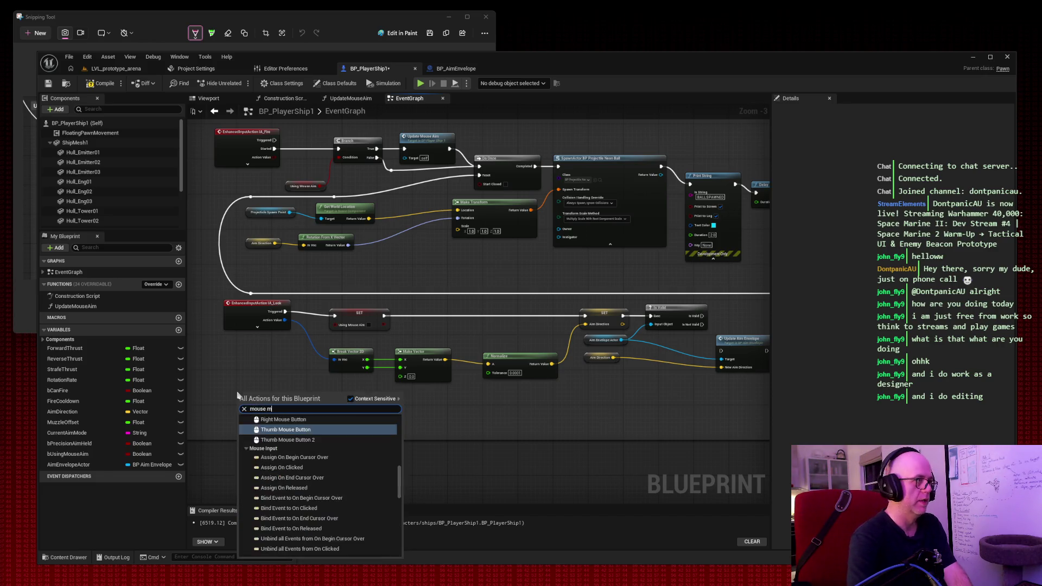
key("BackSpace")
type("button")
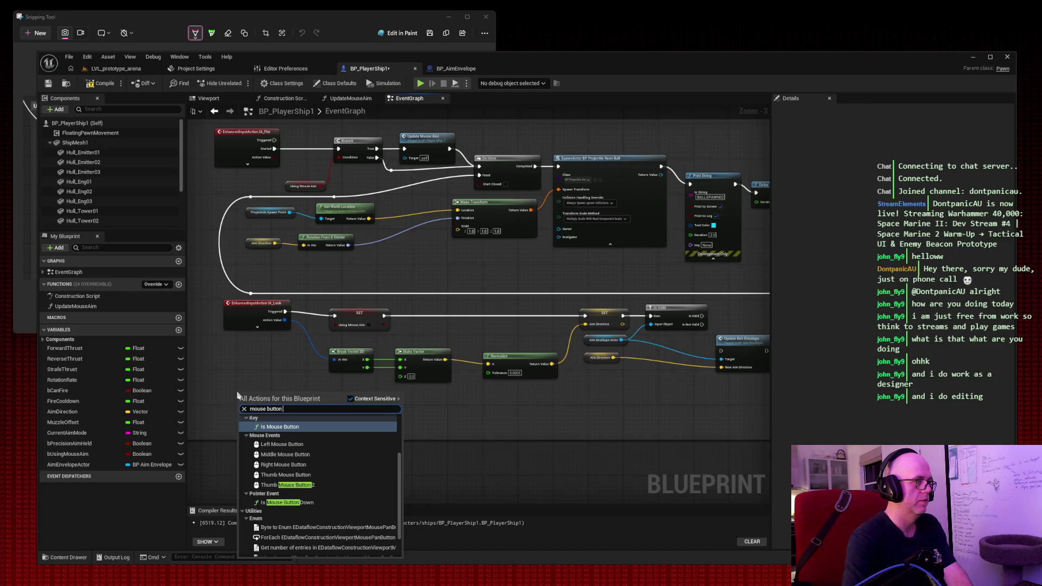
left_click(285, 444)
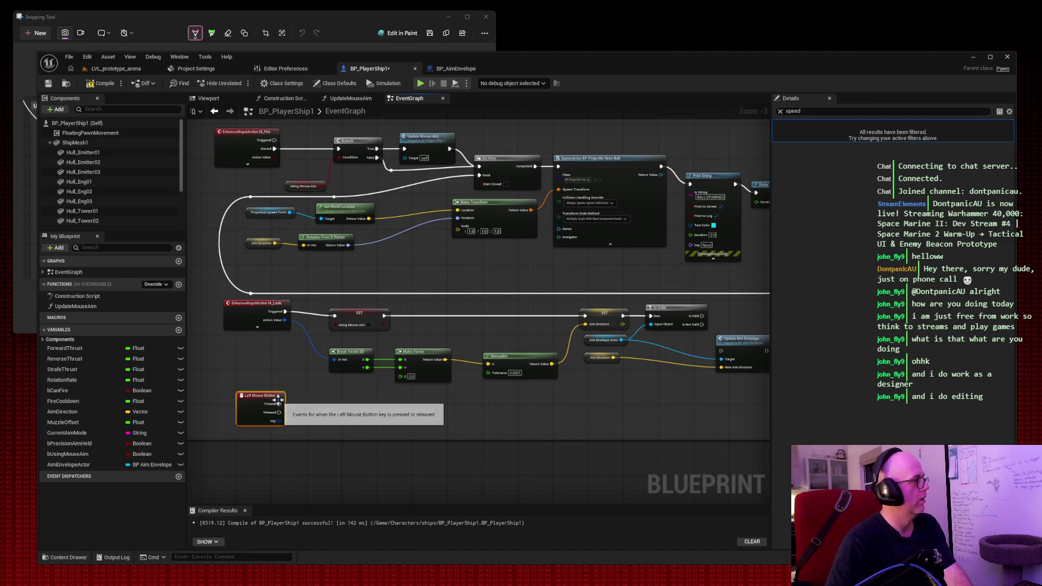
Step: From Pressed, set Using Mouse Aim to true, then call Update Mouse Aim
left_click_drag(279, 404, 343, 405)
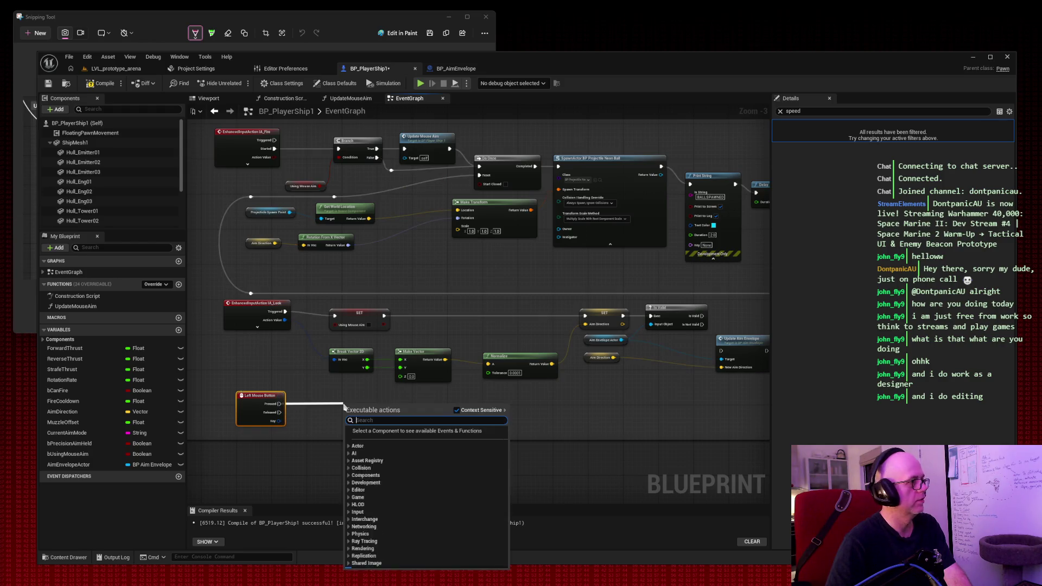
type("set using mouse")
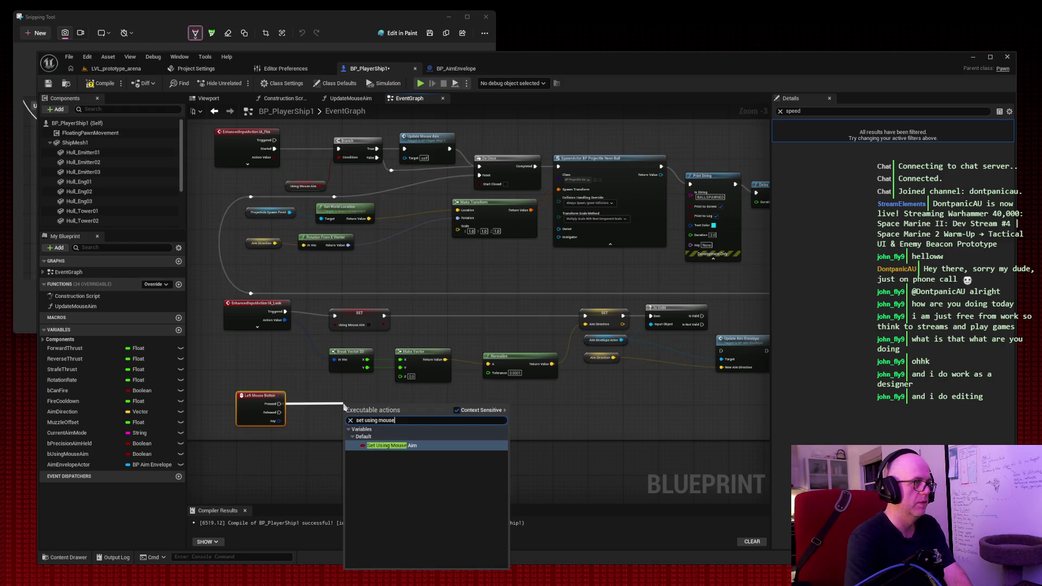
key("Return")
left_click(382, 417)
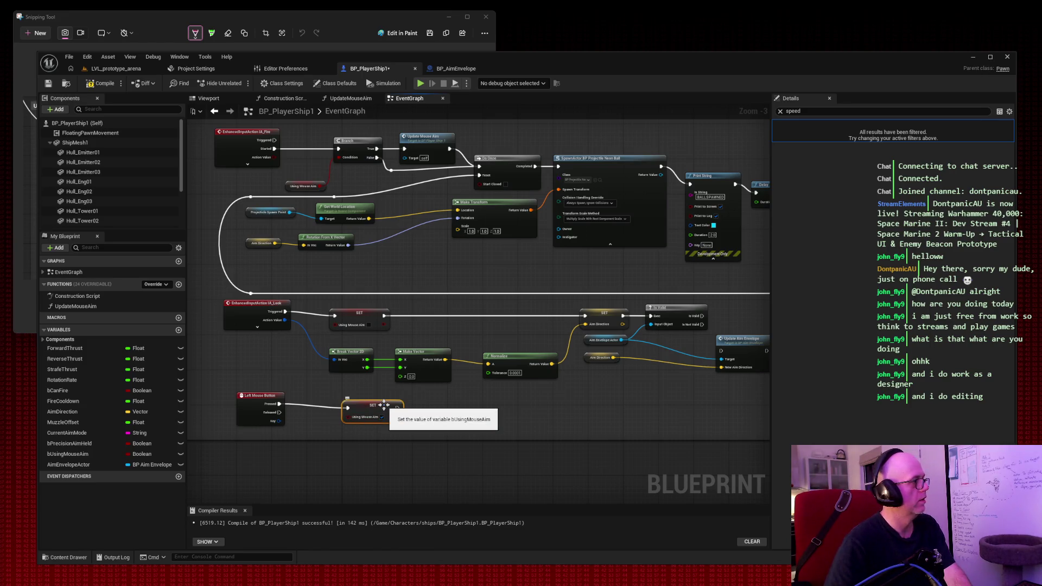
mouse_move(384, 405)
left_mouse_down()
mouse_move(347, 404)
mouse_move(420, 406)
left_mouse_up()
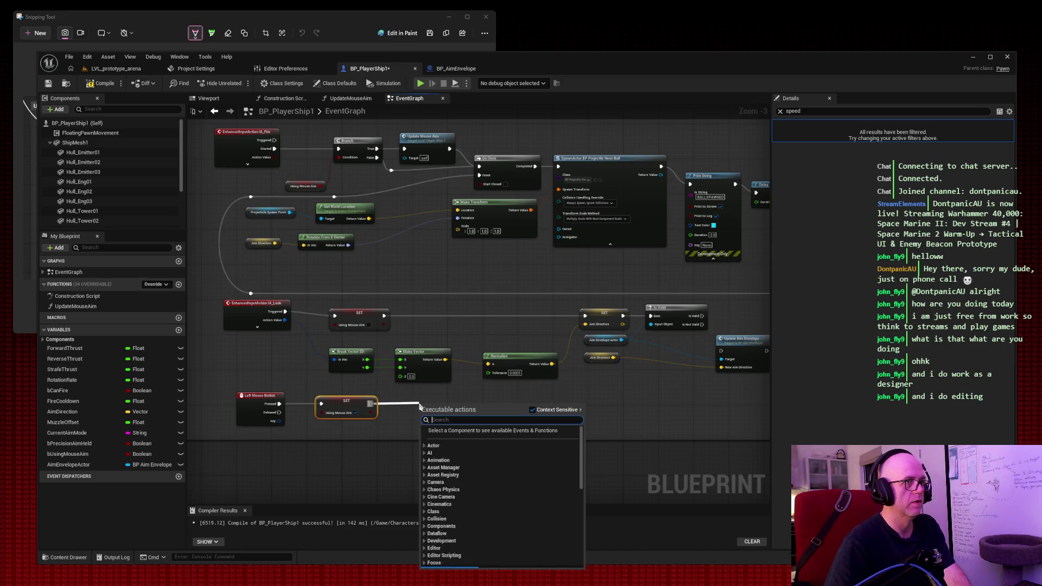
type("update mous")
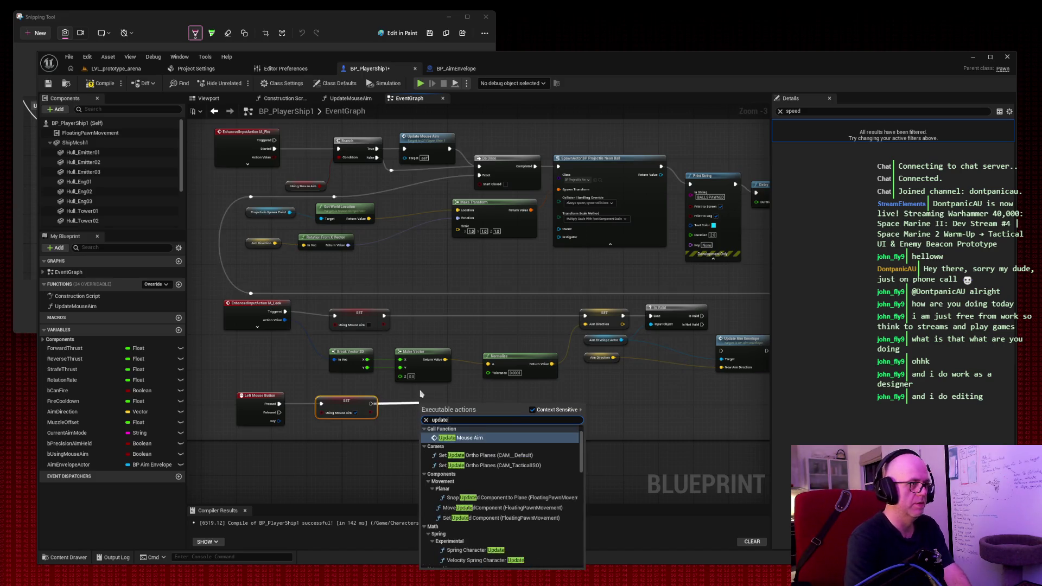
key("Return")
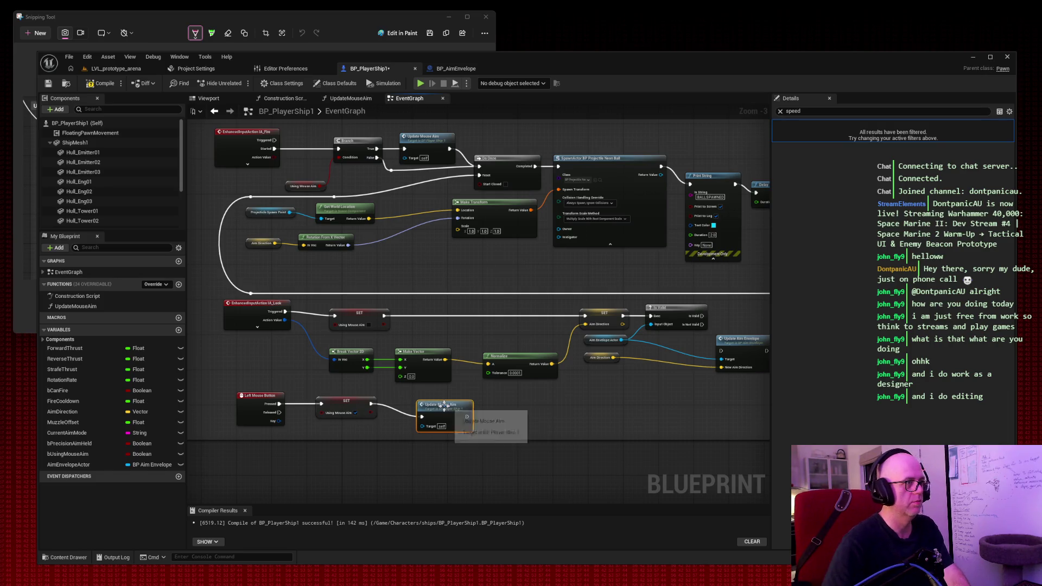
mouse_move(443, 404)
left_mouse_down()
mouse_move(426, 396)
mouse_move(198, 428)
left_mouse_up()
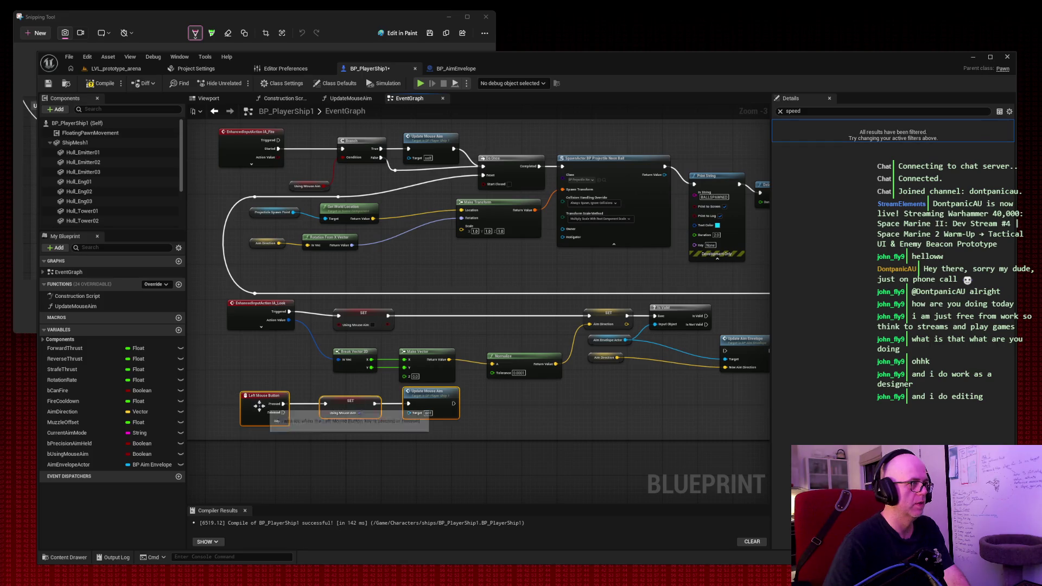
left_click_drag(256, 412, 245, 412)
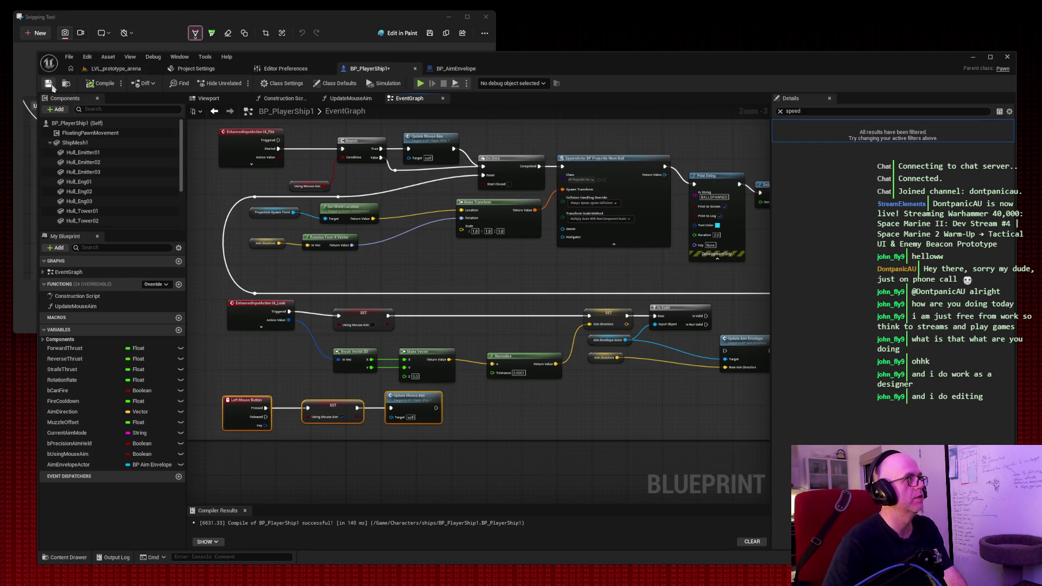
left_click(116, 69)
left_click(240, 82)
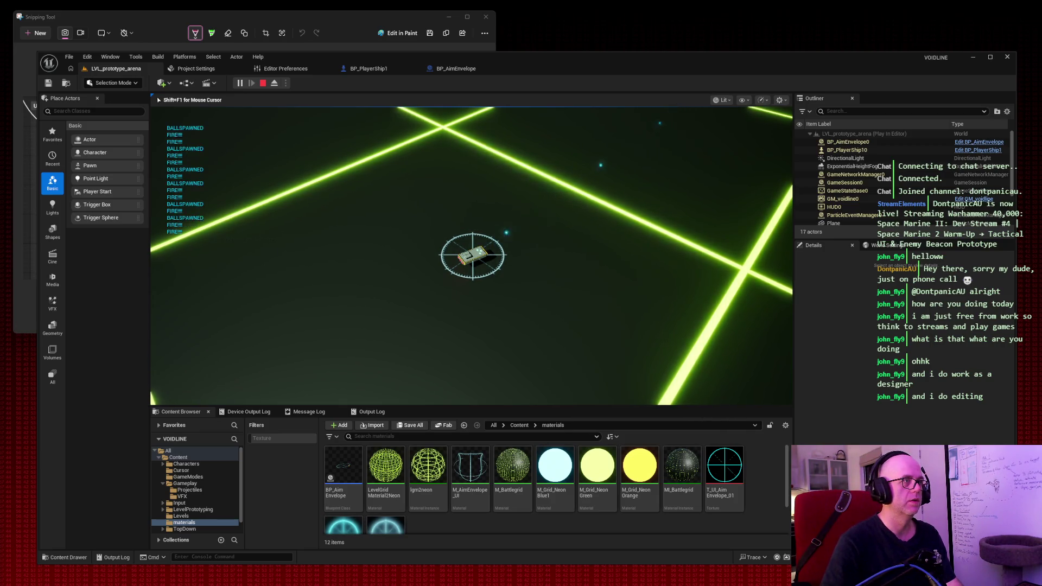
key("Escape")
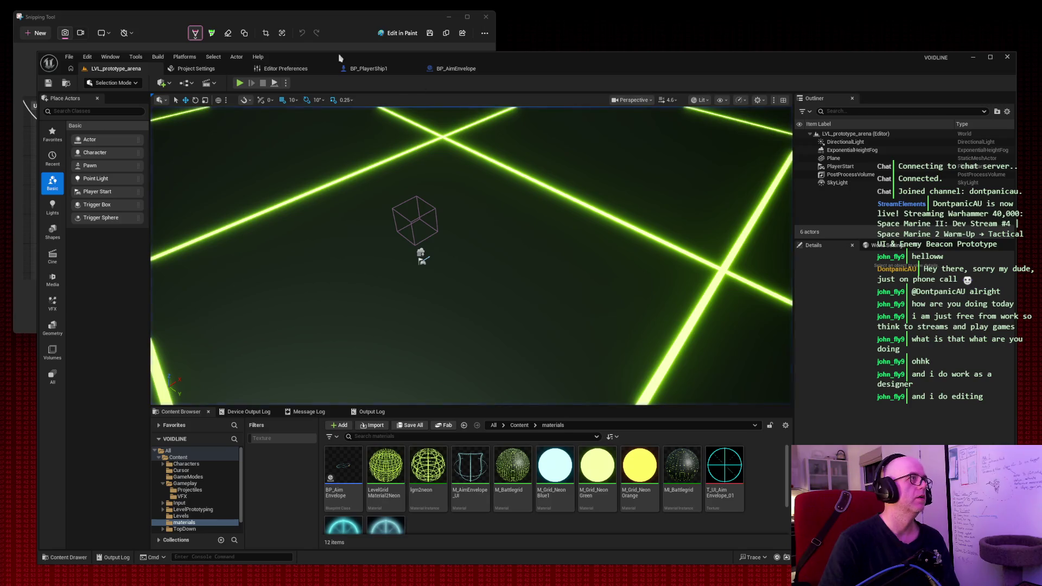
left_click(388, 68)
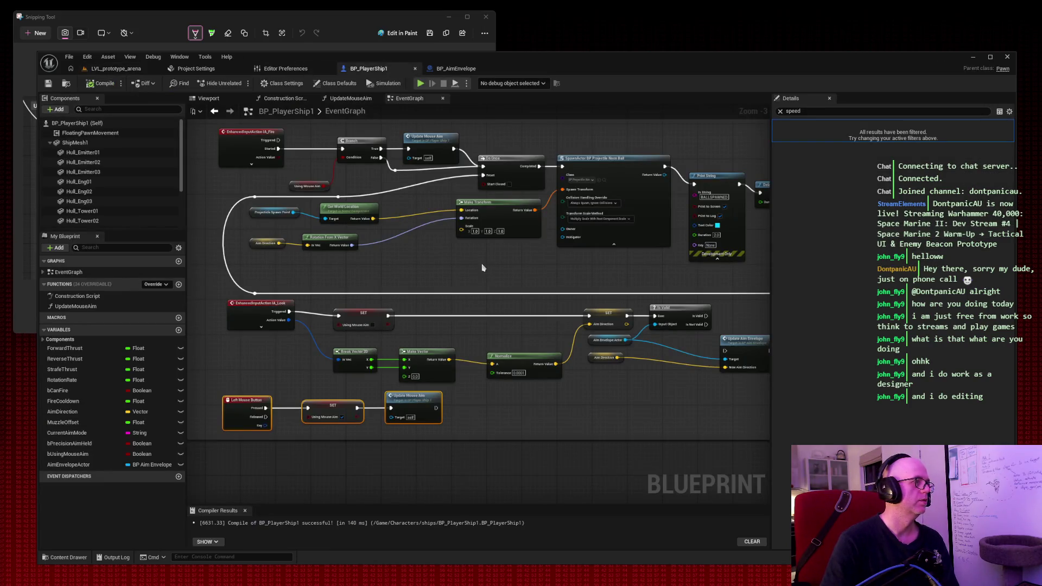
scroll(482, 267, "down", 6)
scroll(482, 267, "up", 5)
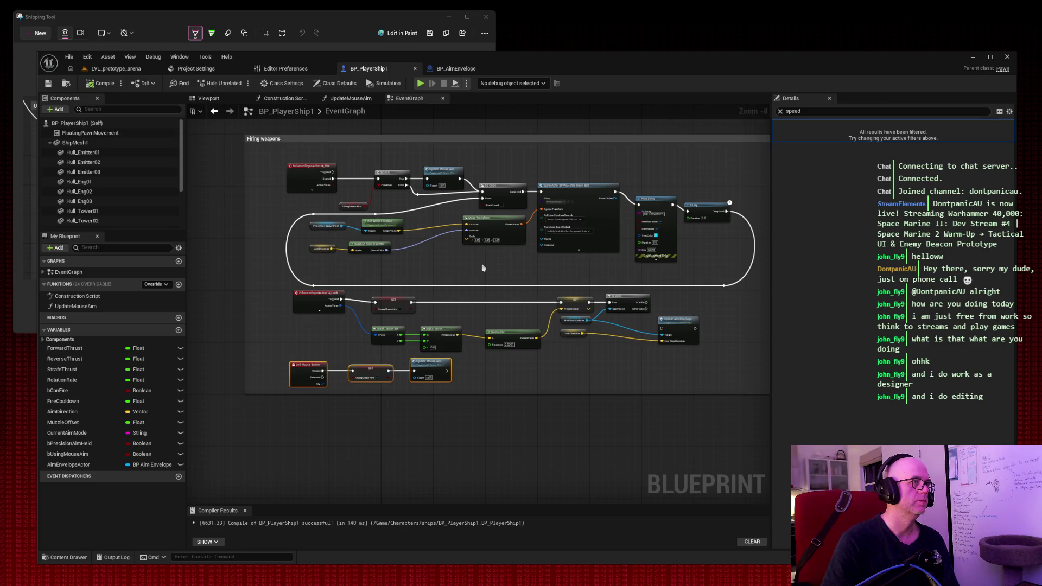
scroll(481, 267, "up", 1)
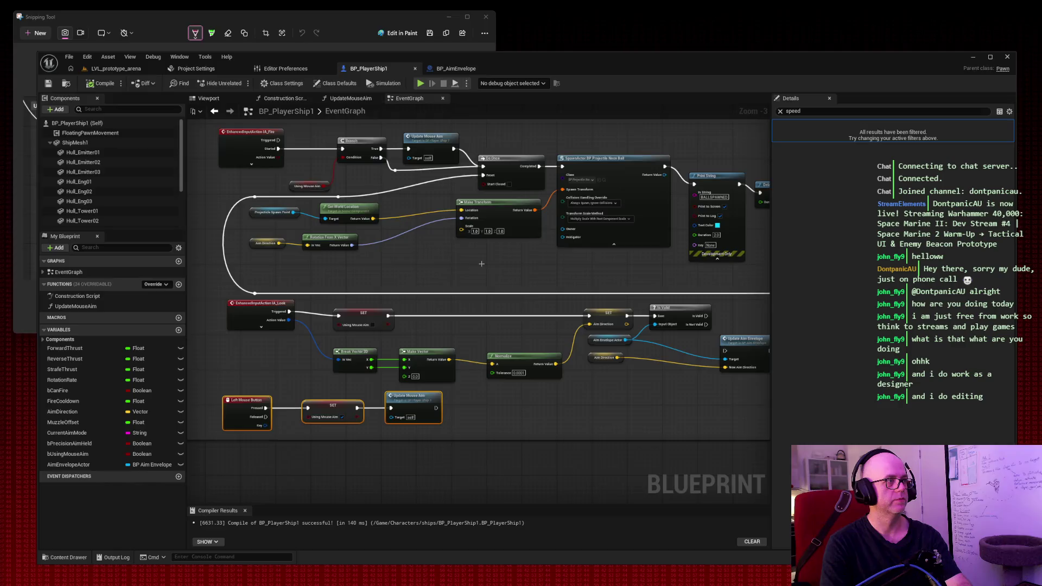
key("super+shift+s")
left_click_drag(29, 32, 1026, 575)
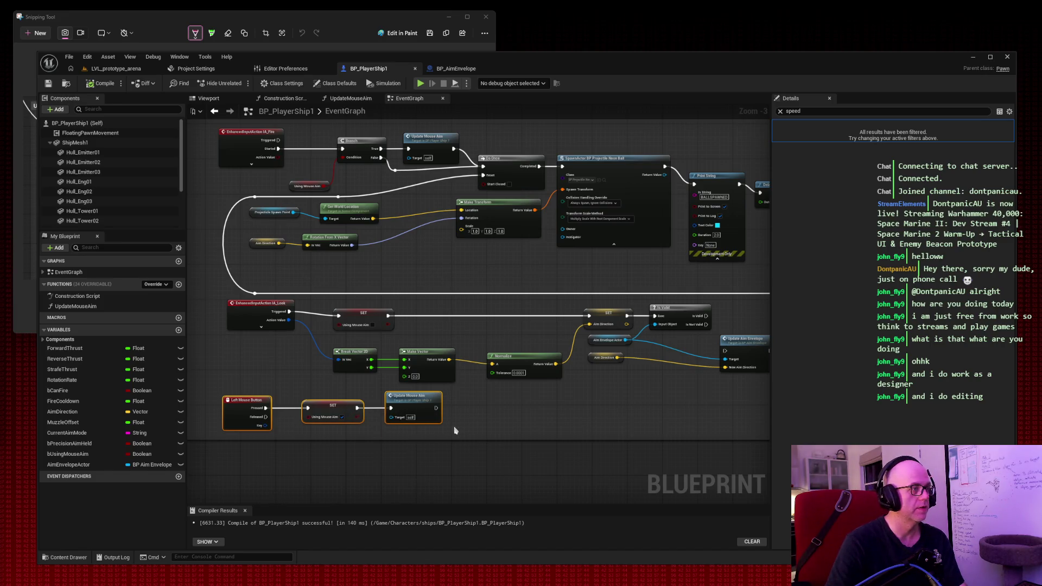
Step: Add Get Mouse X, compile and save BP_PlayerShip1, and tuck the node under Left Mouse Button
right_click(482, 411)
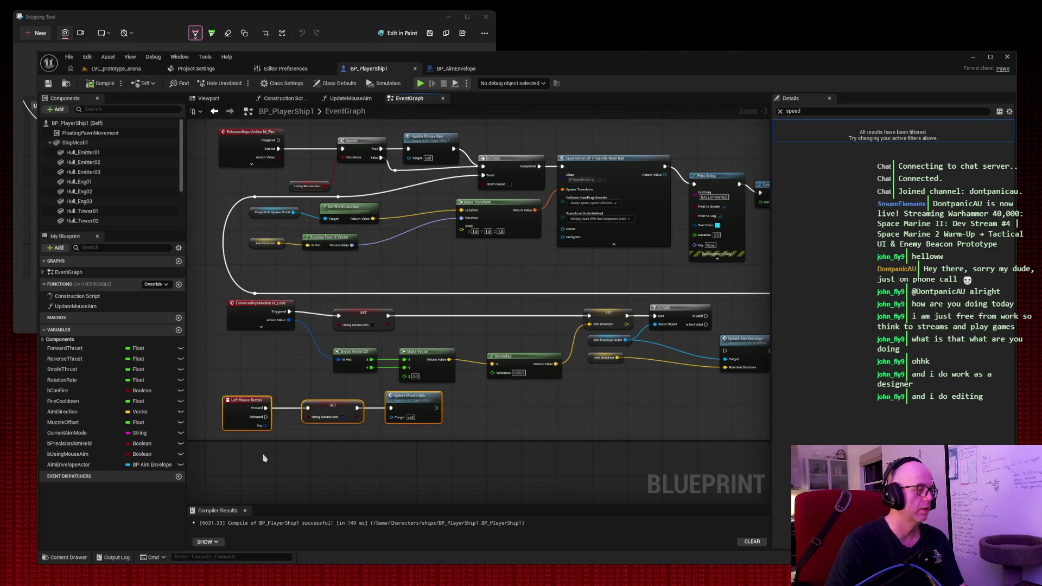
right_click(264, 456)
type("mouse x")
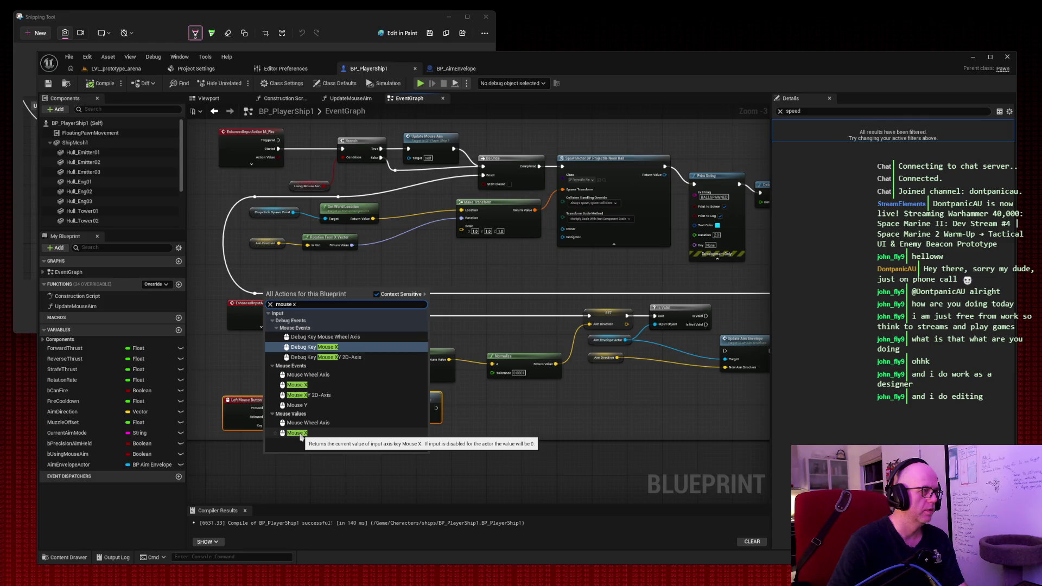
left_click(300, 434)
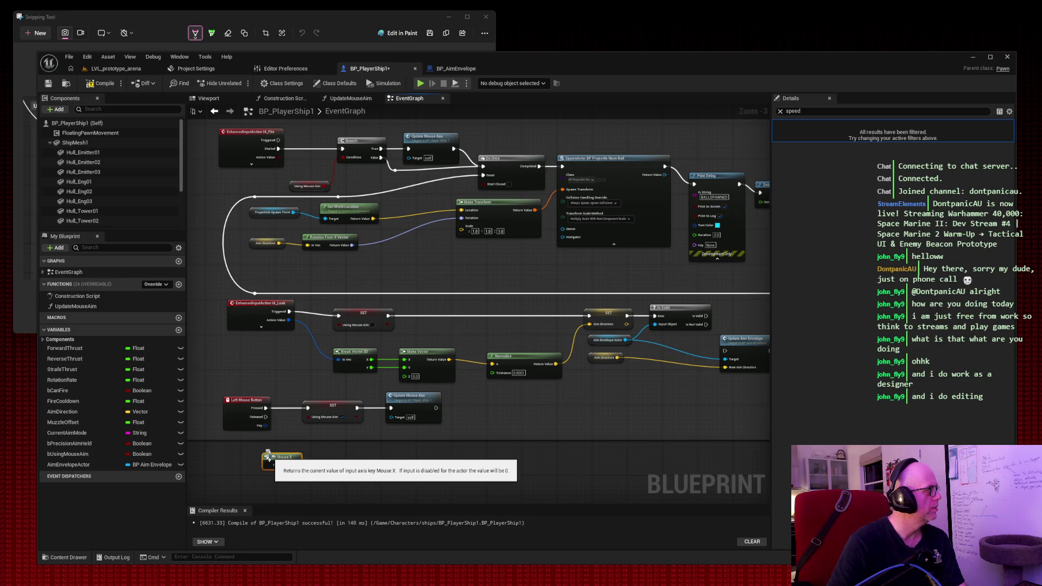
left_click(101, 83)
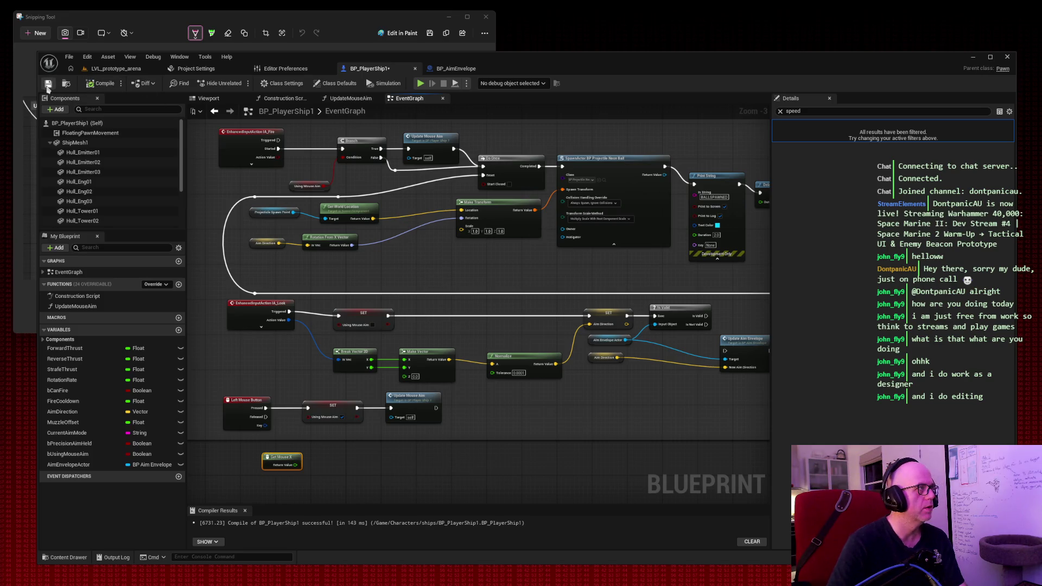
left_click(47, 86)
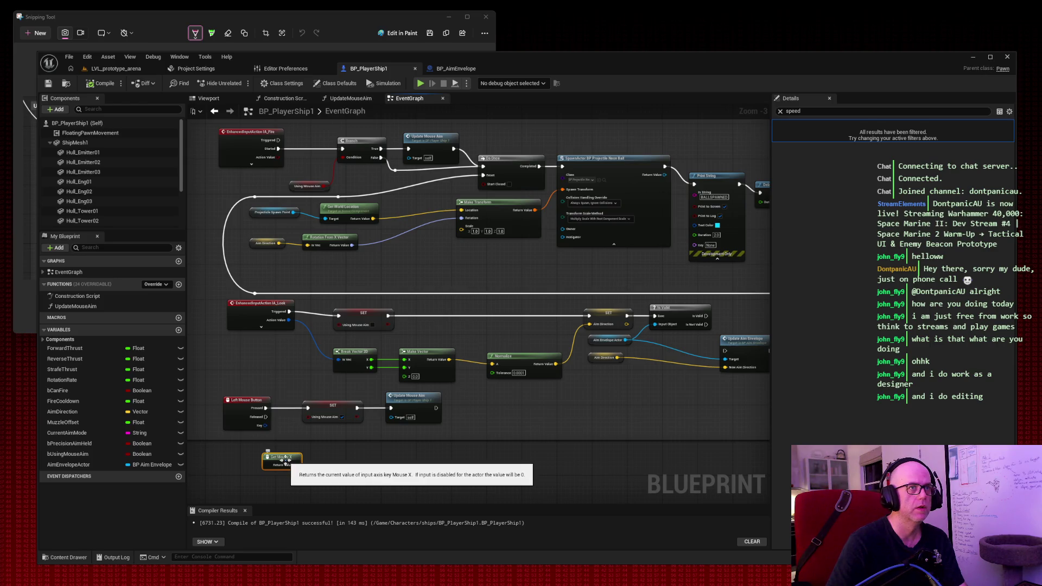
mouse_move(285, 460)
left_mouse_down()
mouse_move(266, 459)
mouse_move(251, 439)
mouse_move(253, 455)
left_mouse_up()
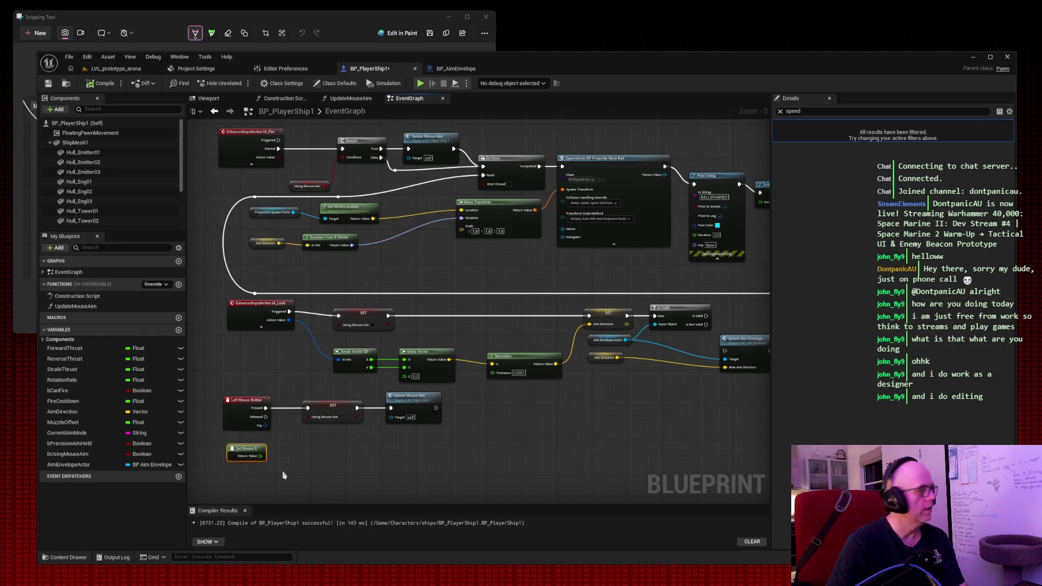
Step: Add a Mouse X input axis event, delete Get Mouse X, and place the event under Left Mouse Button
right_click(328, 459)
type("input axis")
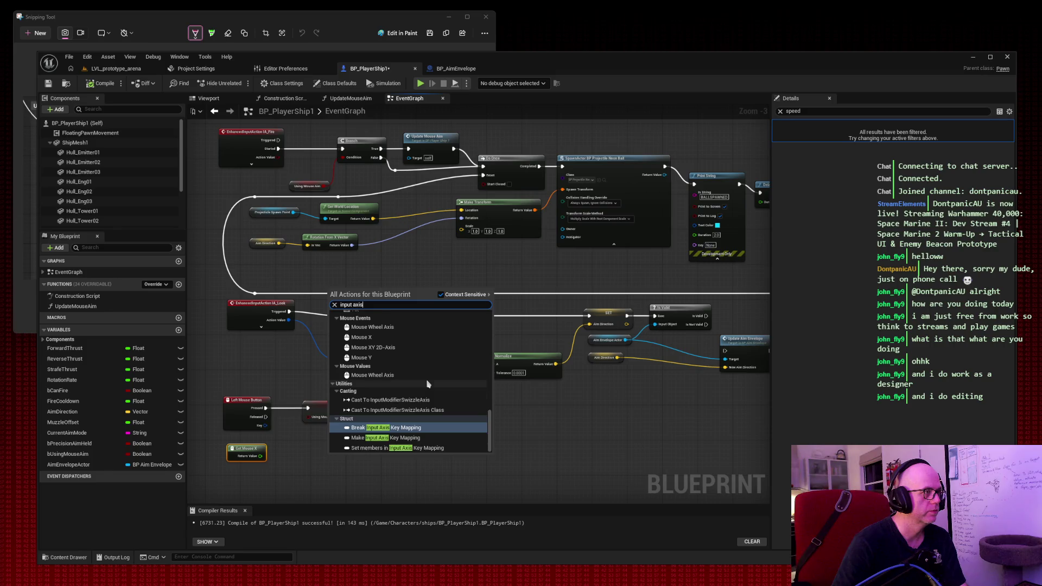
scroll(428, 383, "up", 3)
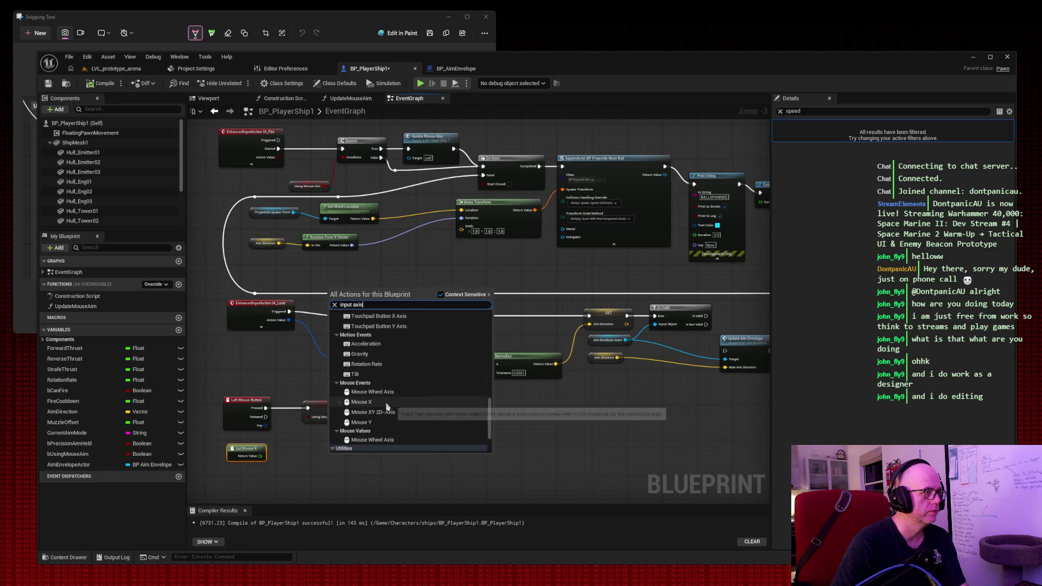
left_click(387, 405)
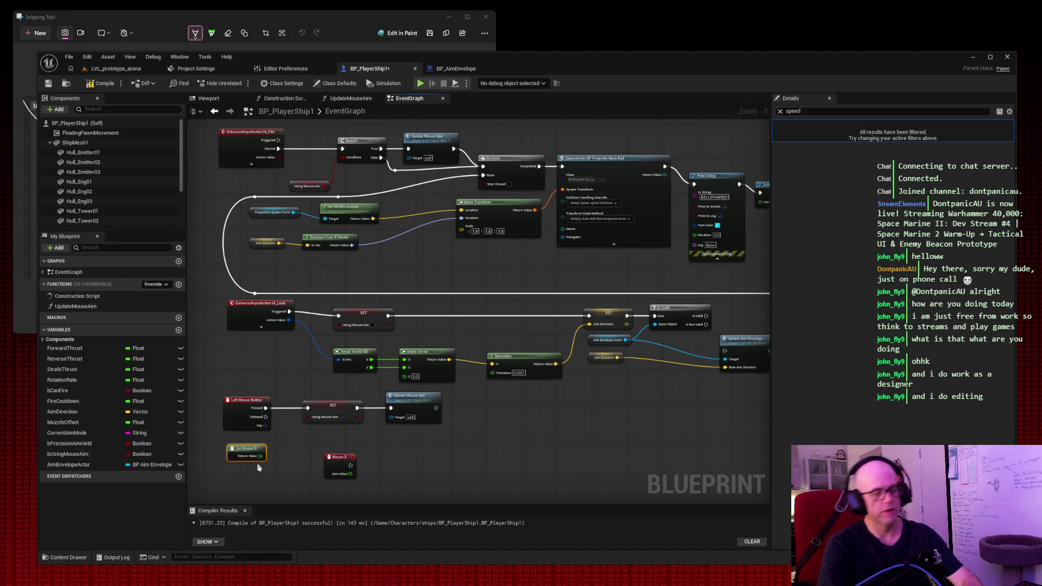
key("Delete")
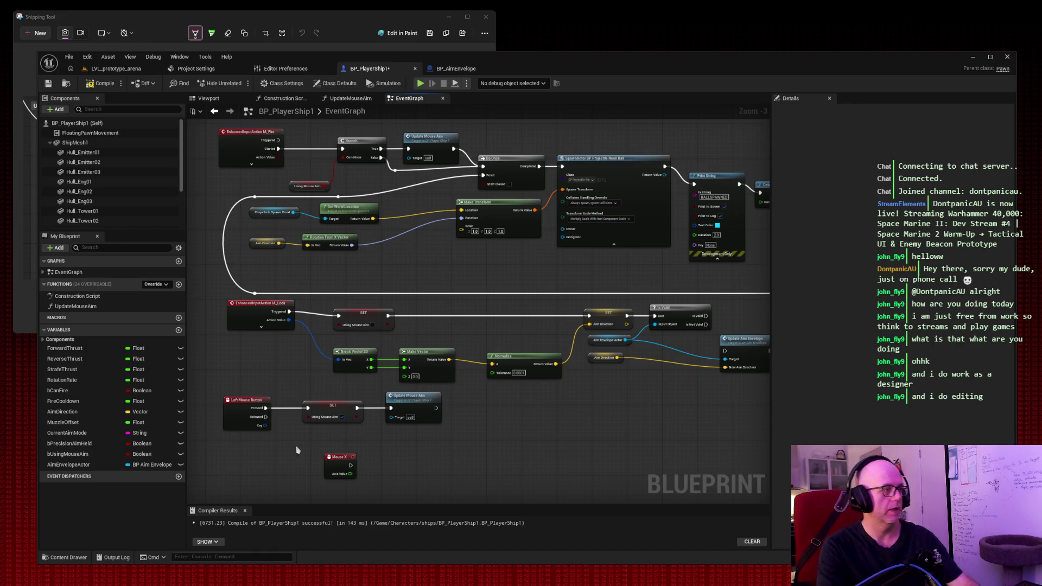
left_click(341, 466)
left_click_drag(342, 467, 242, 455)
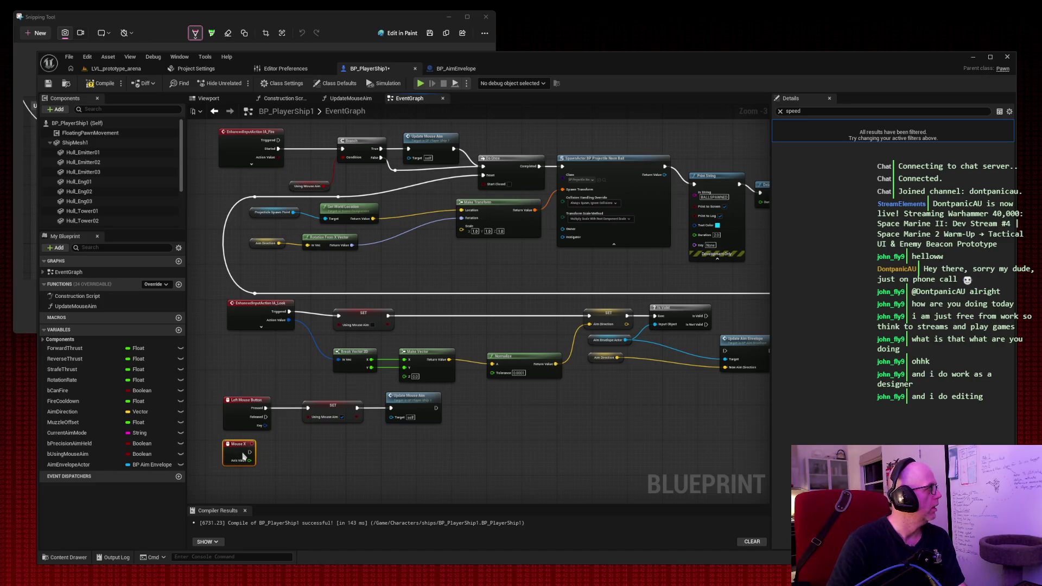
left_click(271, 451)
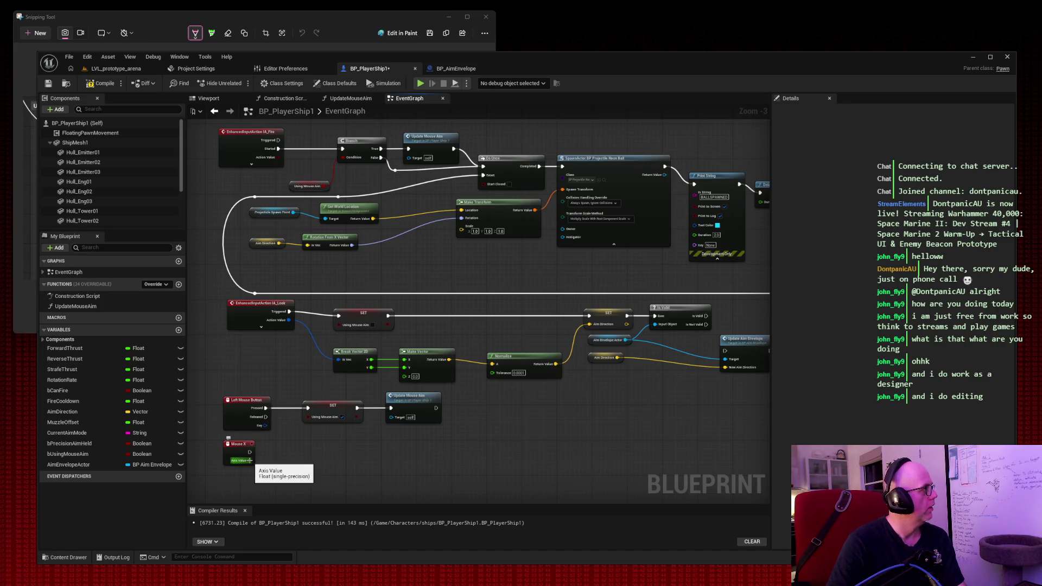
Step: Wire the Mouse X Axis Value into a new ABS node placed beside it
left_click_drag(249, 460, 332, 460)
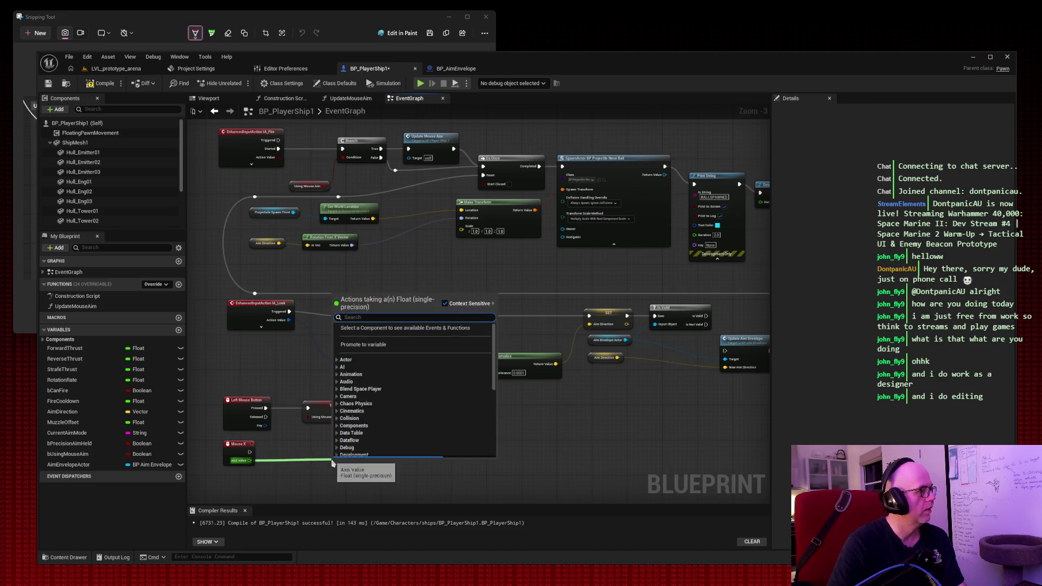
type("abs")
left_click(384, 344)
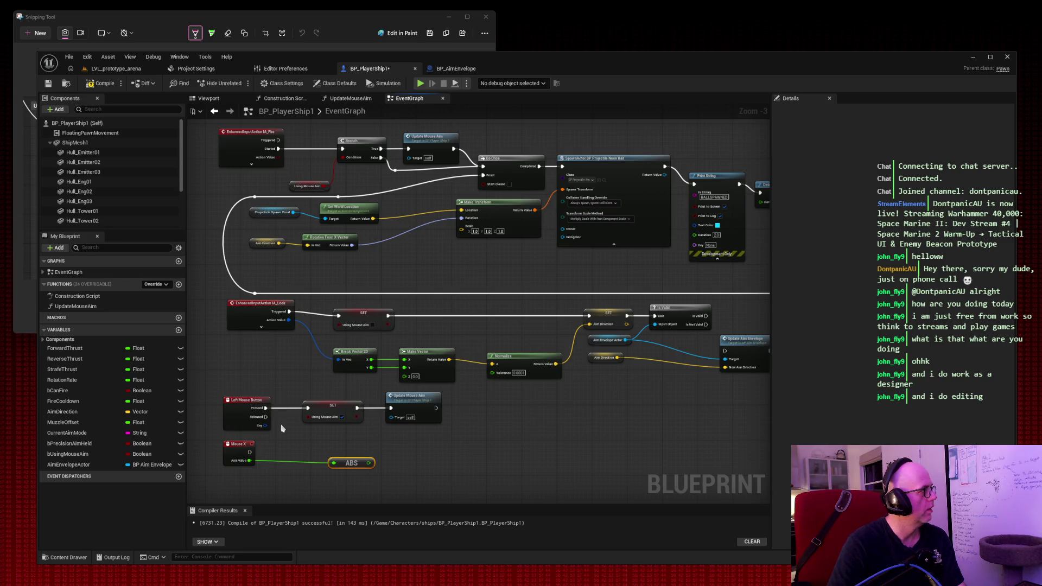
mouse_move(355, 463)
left_mouse_down()
mouse_move(307, 459)
mouse_move(386, 482)
mouse_move(367, 461)
left_mouse_up()
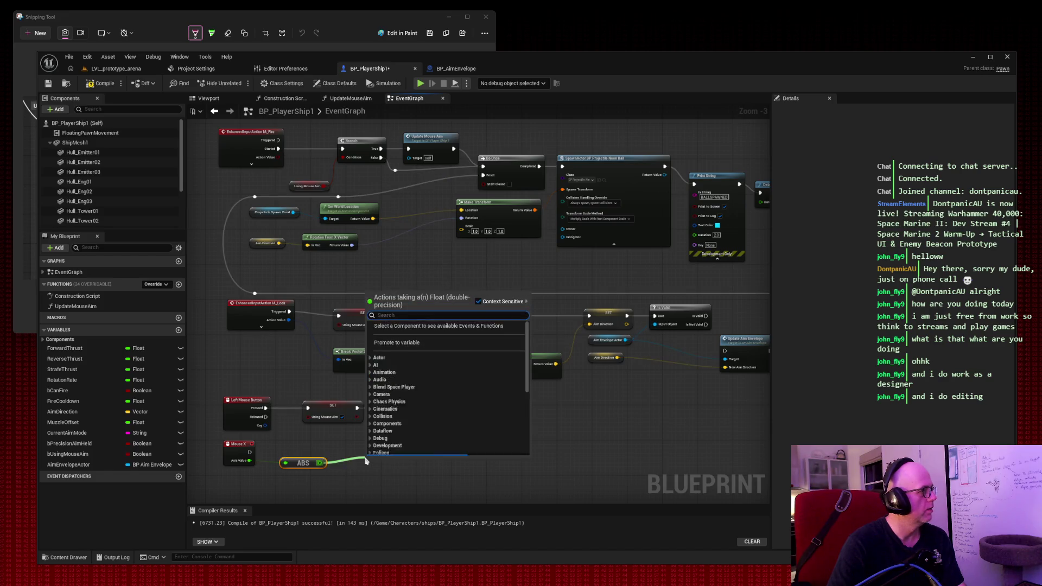
Step: Search the action list for 'float', then dismiss it without adding a node
type("float")
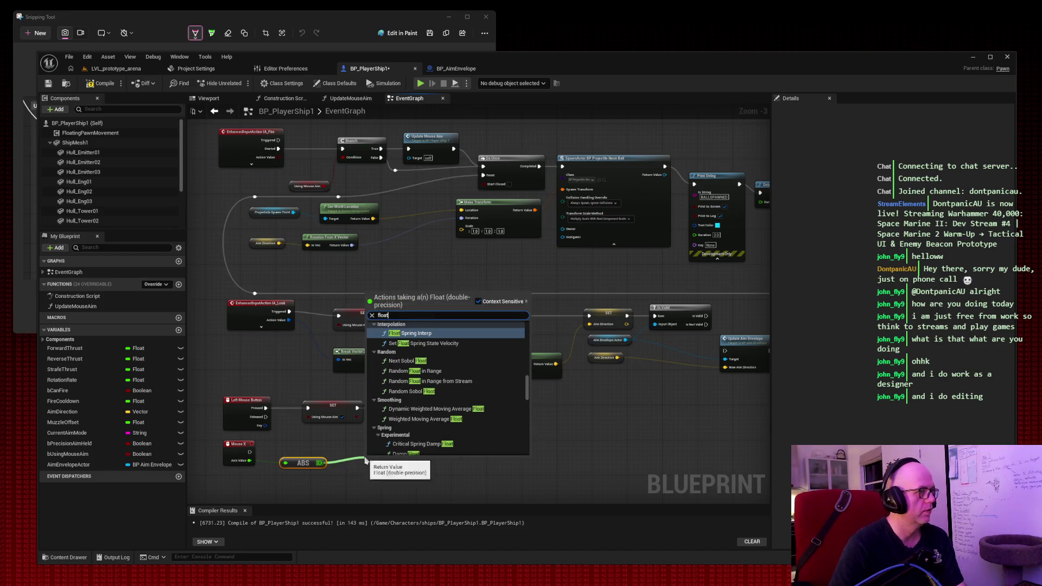
scroll(454, 381, "down", 15)
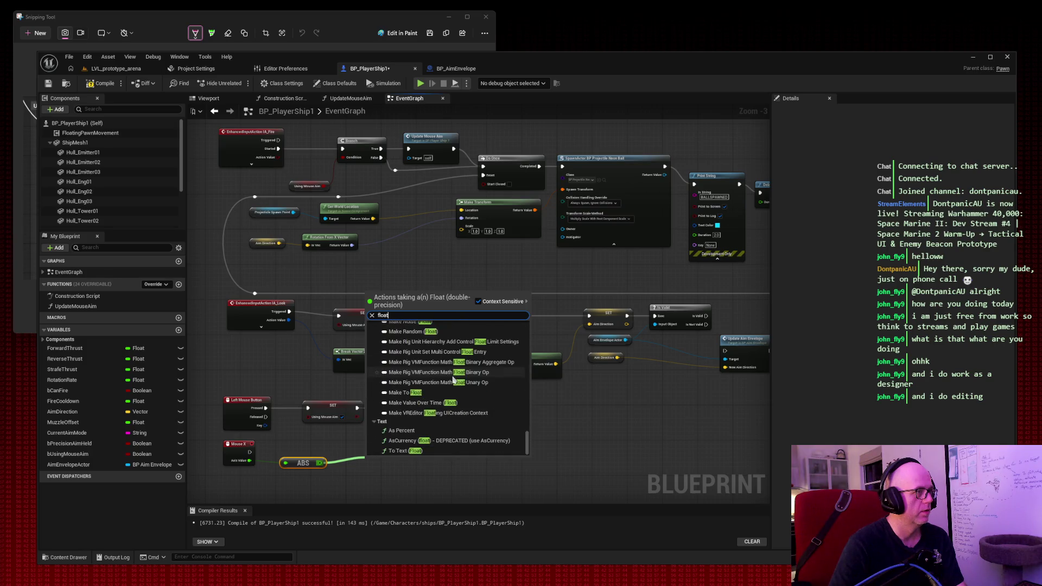
scroll(453, 382, "up", 20)
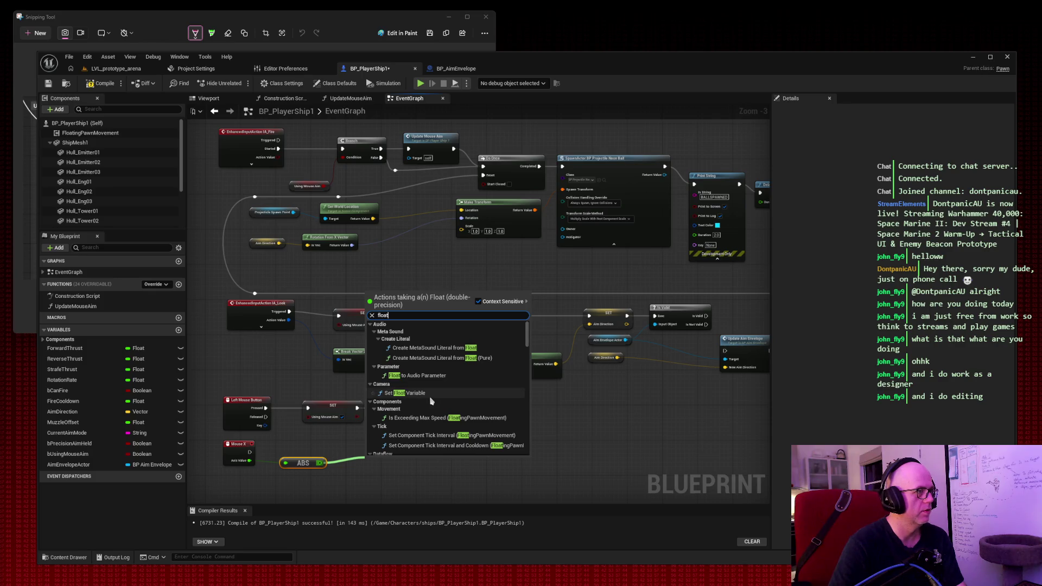
scroll(437, 391, "down", 5)
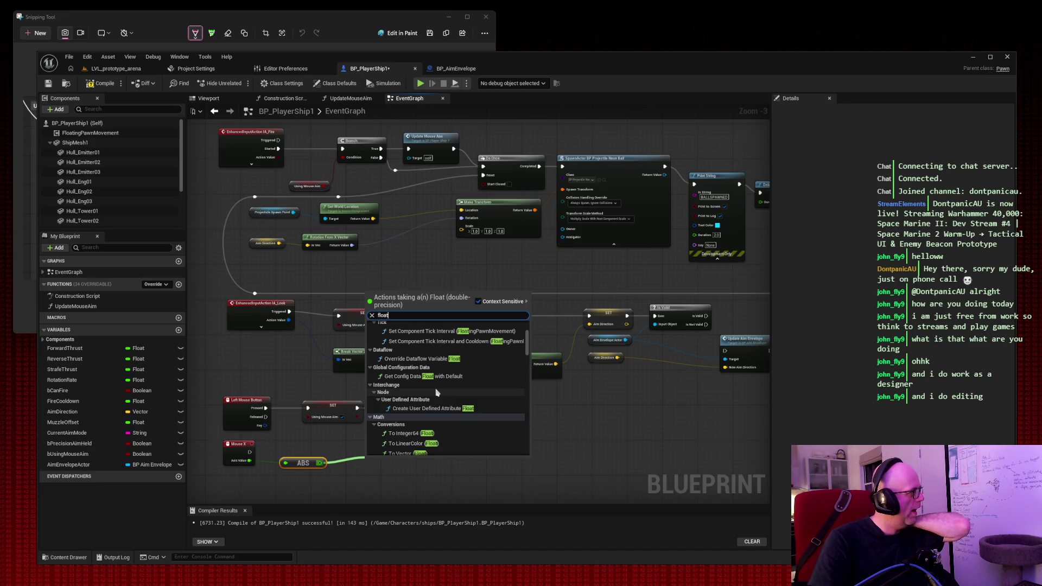
left_click(612, 434)
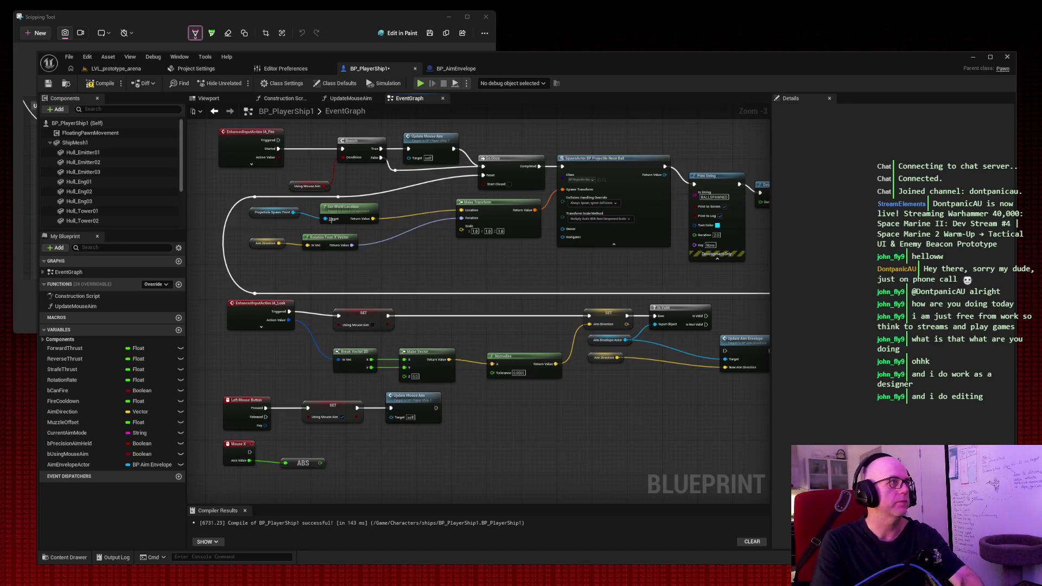
key("shift+super+s")
key("Escape")
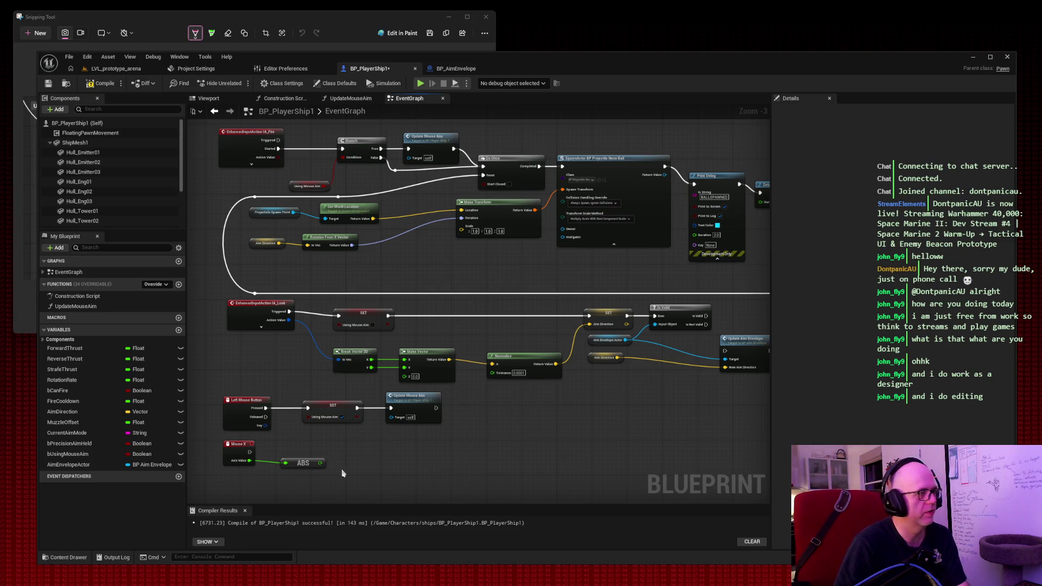
left_click_drag(320, 462, 350, 462)
type("float")
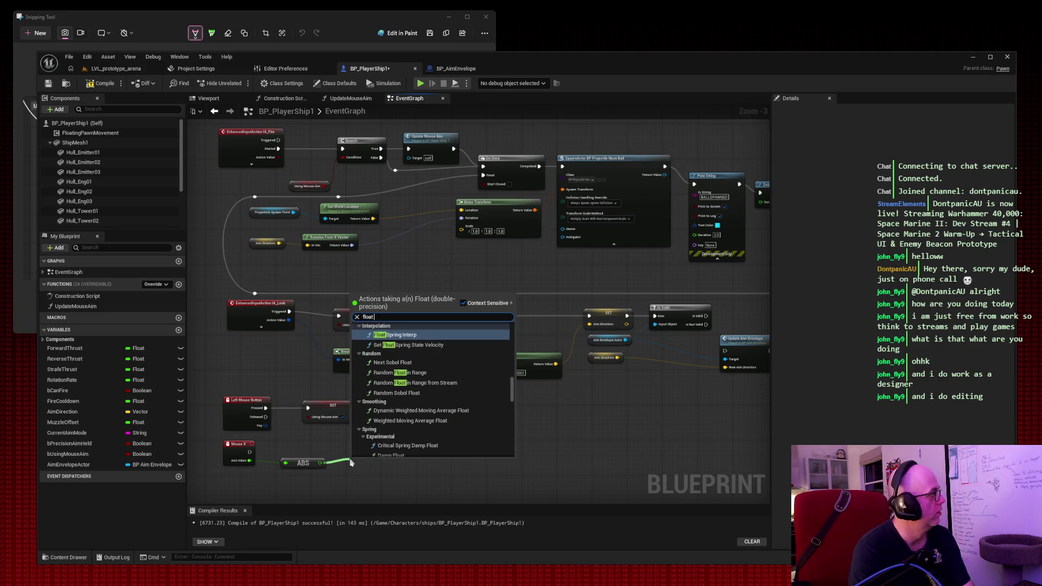
type(" > f")
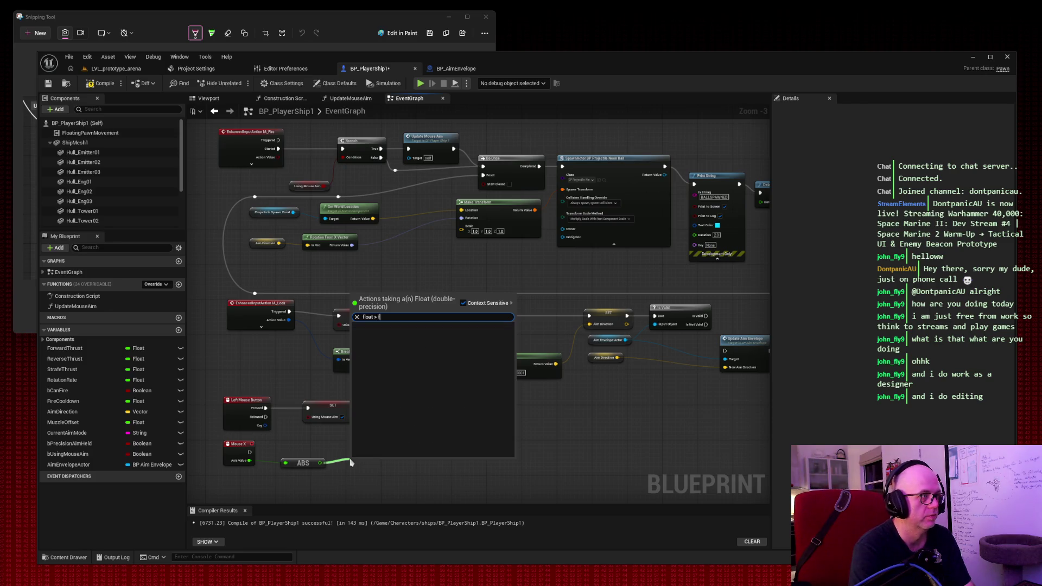
key("BackSpace")
type("f")
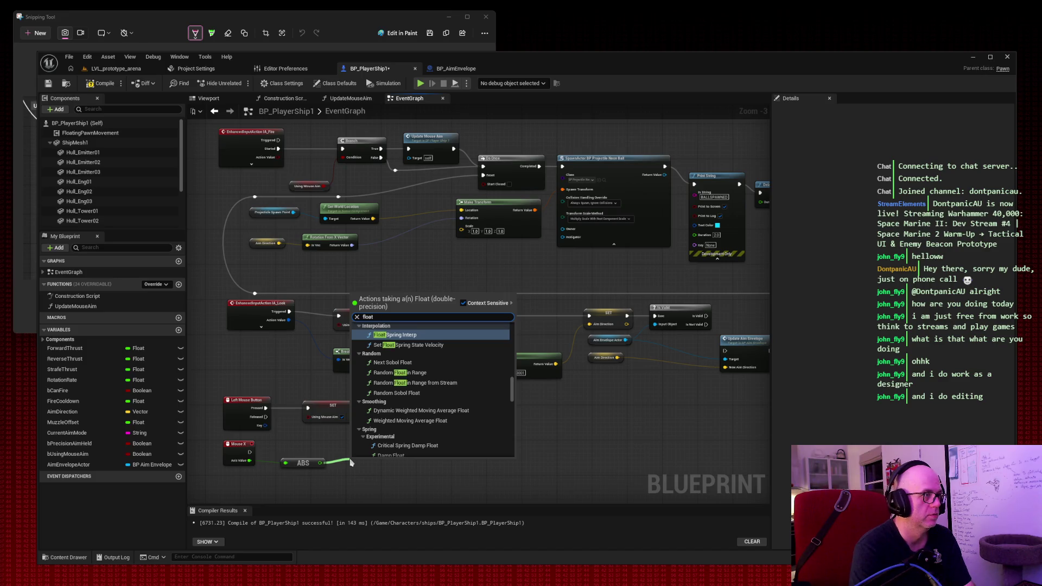
key("BackSpace")
scroll(491, 394, "up", 3)
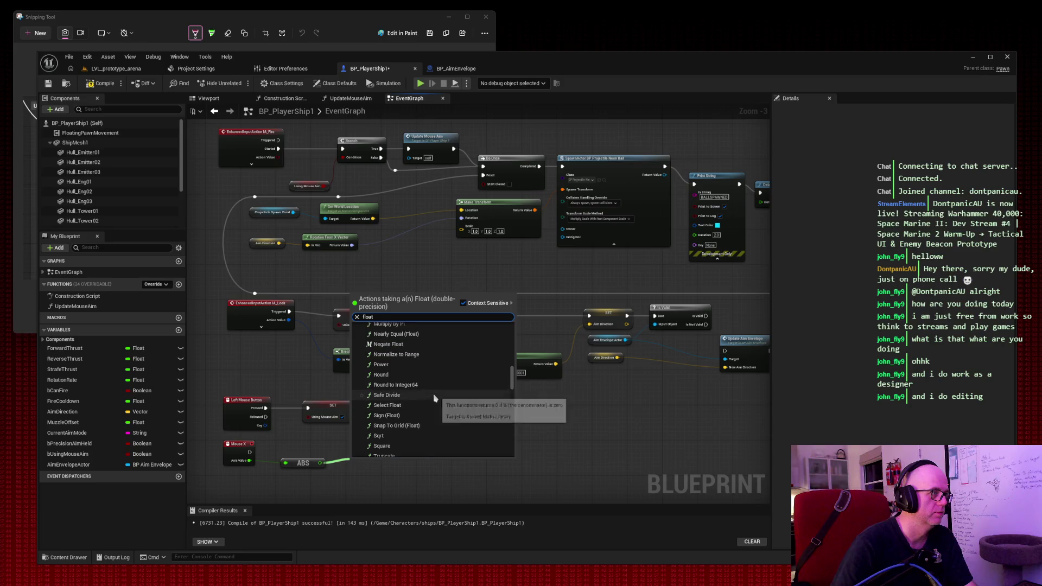
scroll(424, 407, "up", 1)
scroll(411, 418, "up", 5)
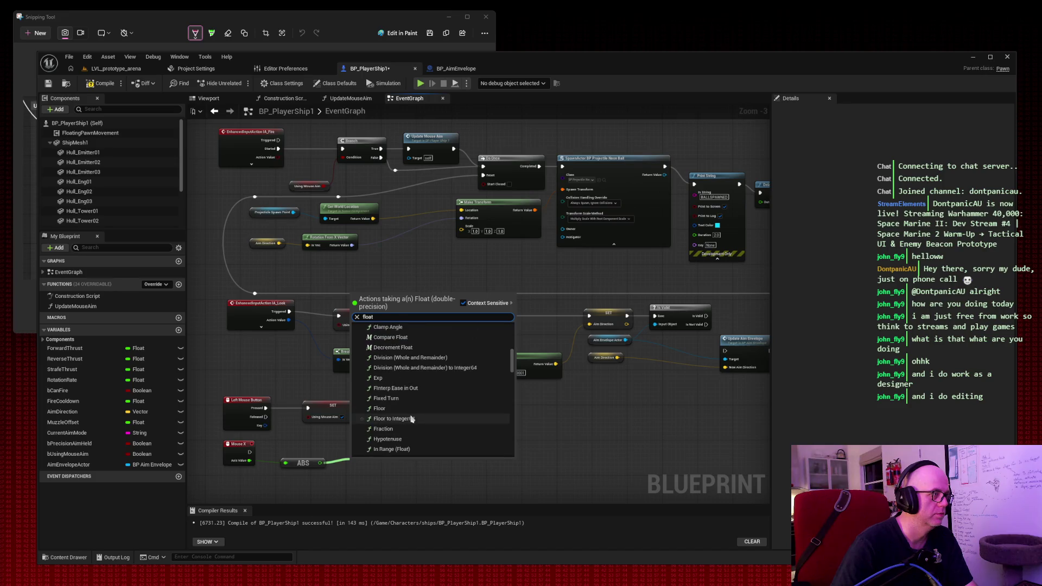
scroll(411, 418, "up", 10)
scroll(411, 418, "up", 3)
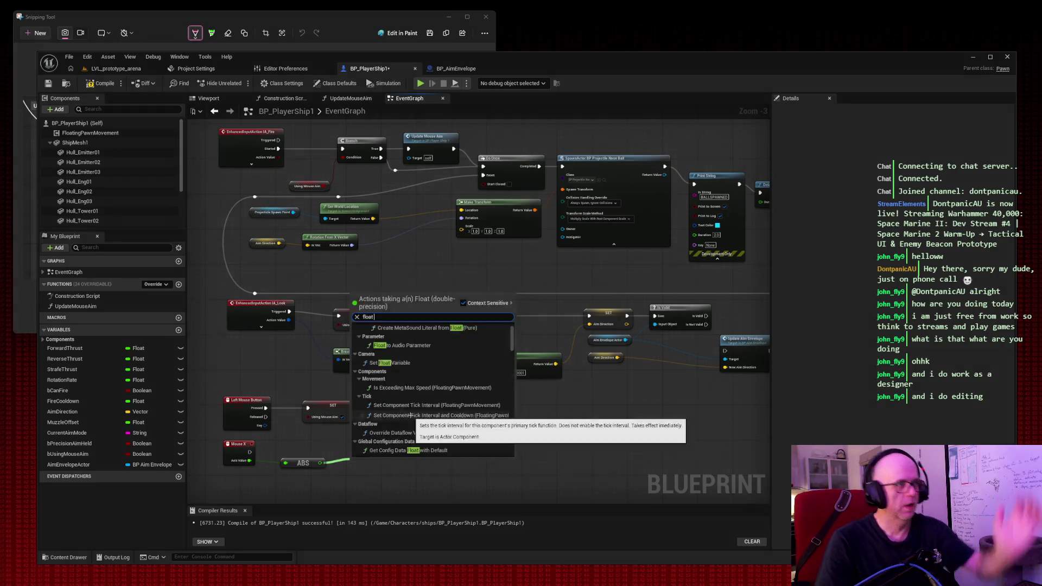
key("super+shift+s")
left_click_drag(236, 247, 679, 532)
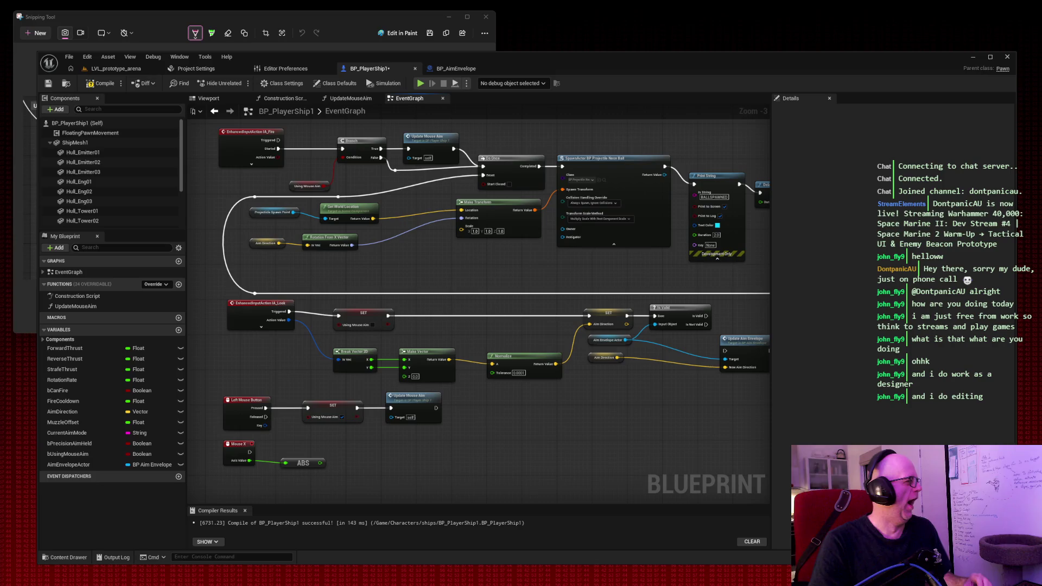